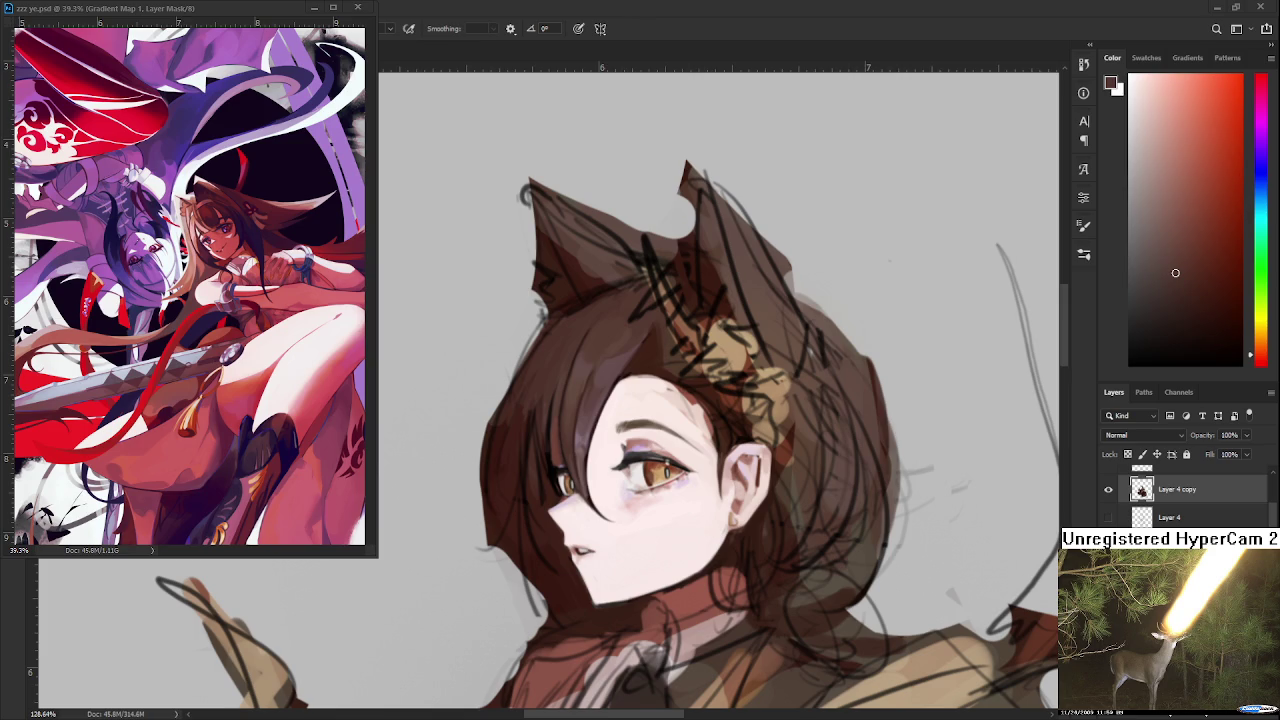
- Zoom in on the eye and sample a darker hair brown from beside it
scroll(611, 477, "up", 1)
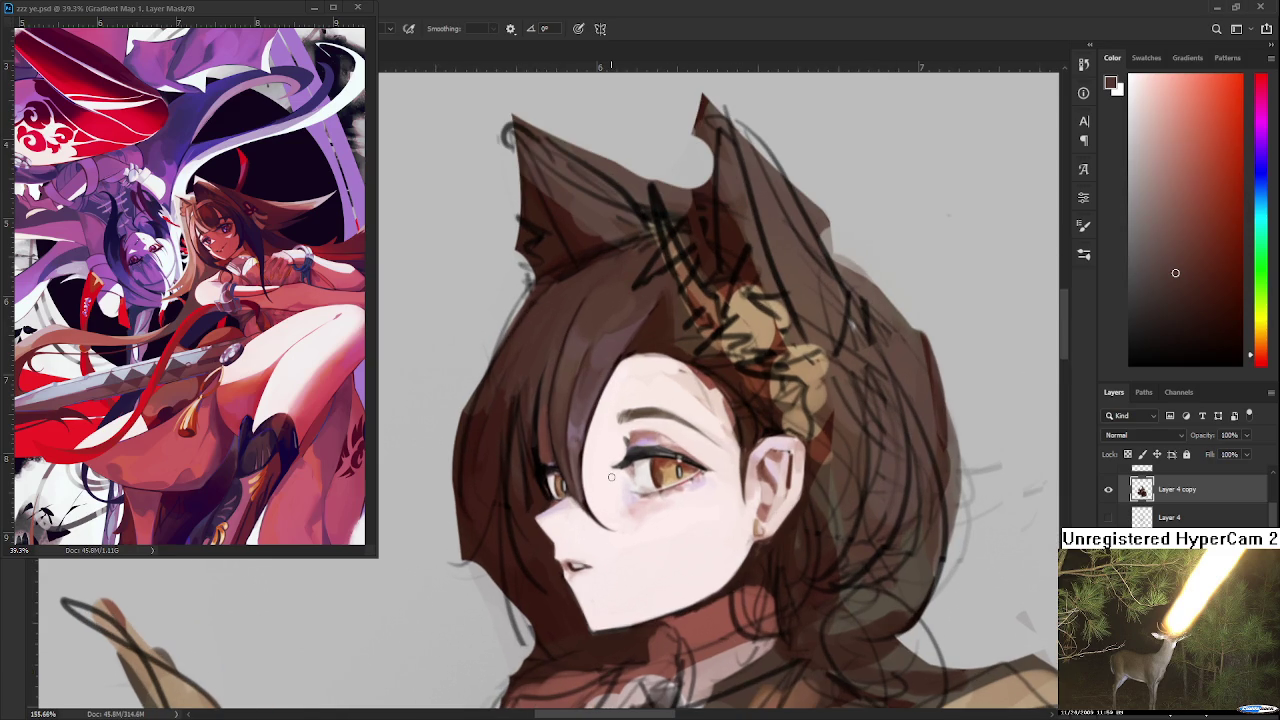
scroll(615, 377, "up", 5)
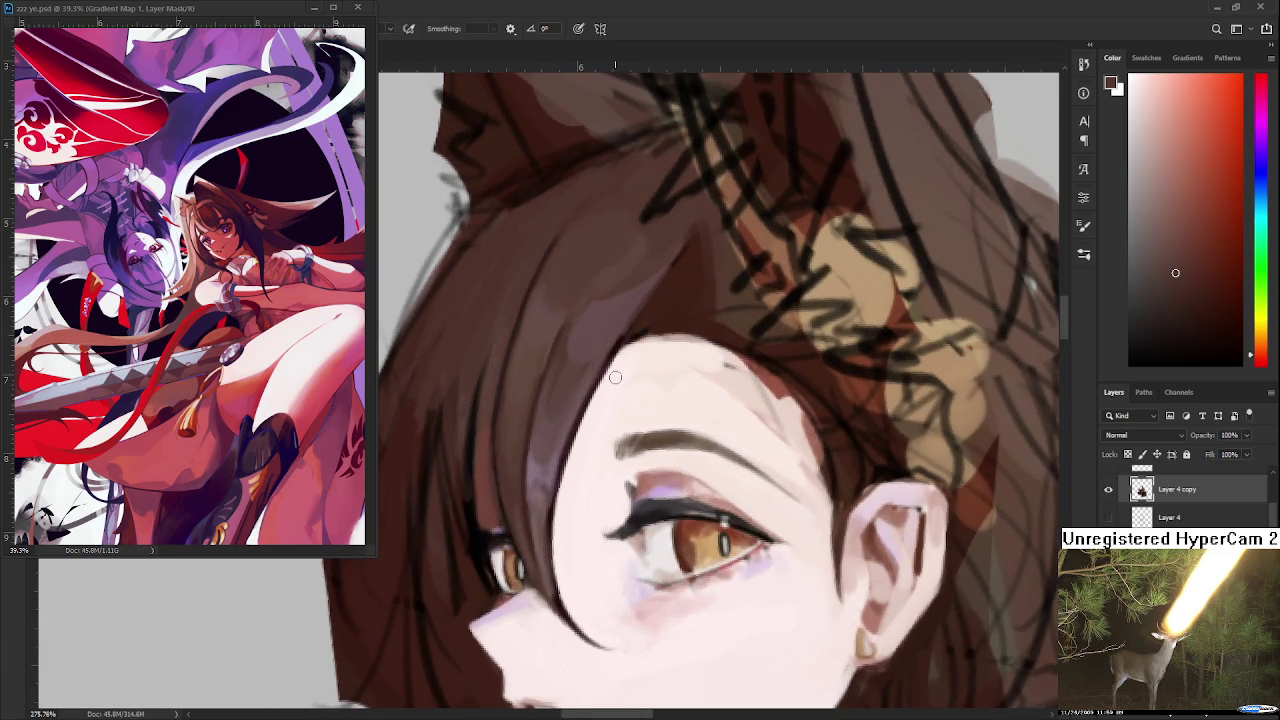
left_click(541, 519, "alt")
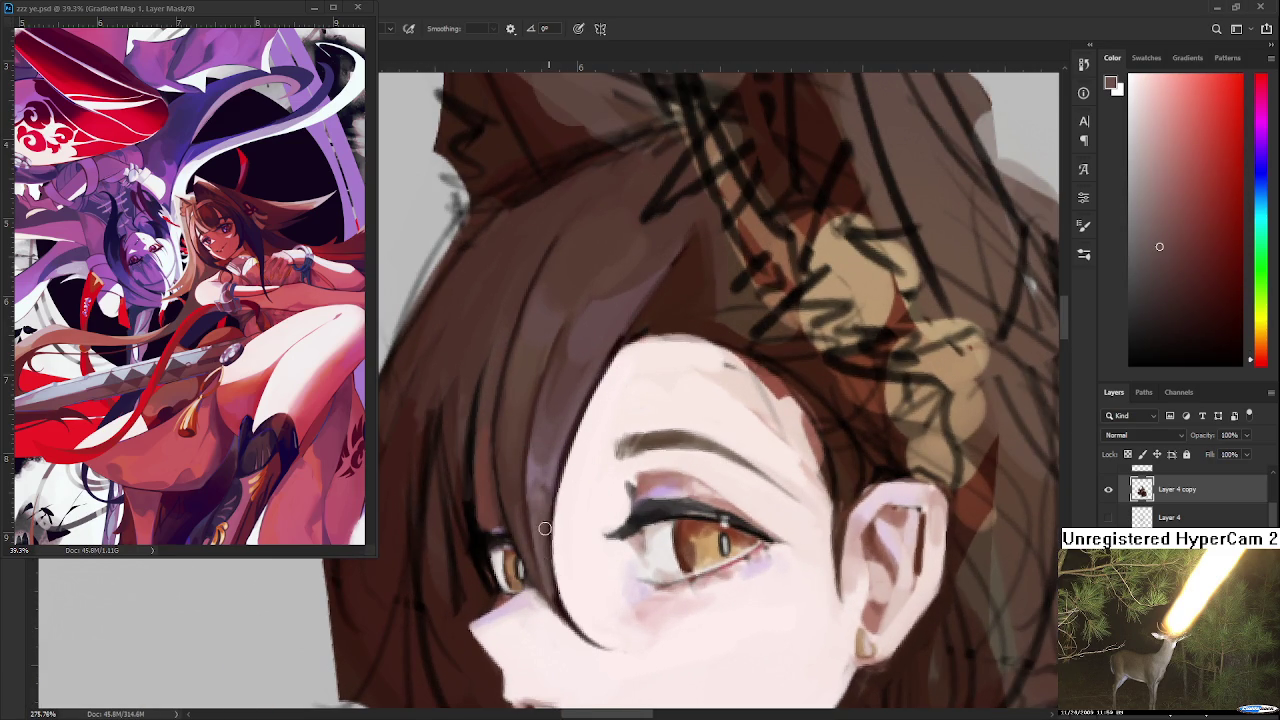
left_click_drag(547, 545, 567, 558)
left_click(521, 498, "alt")
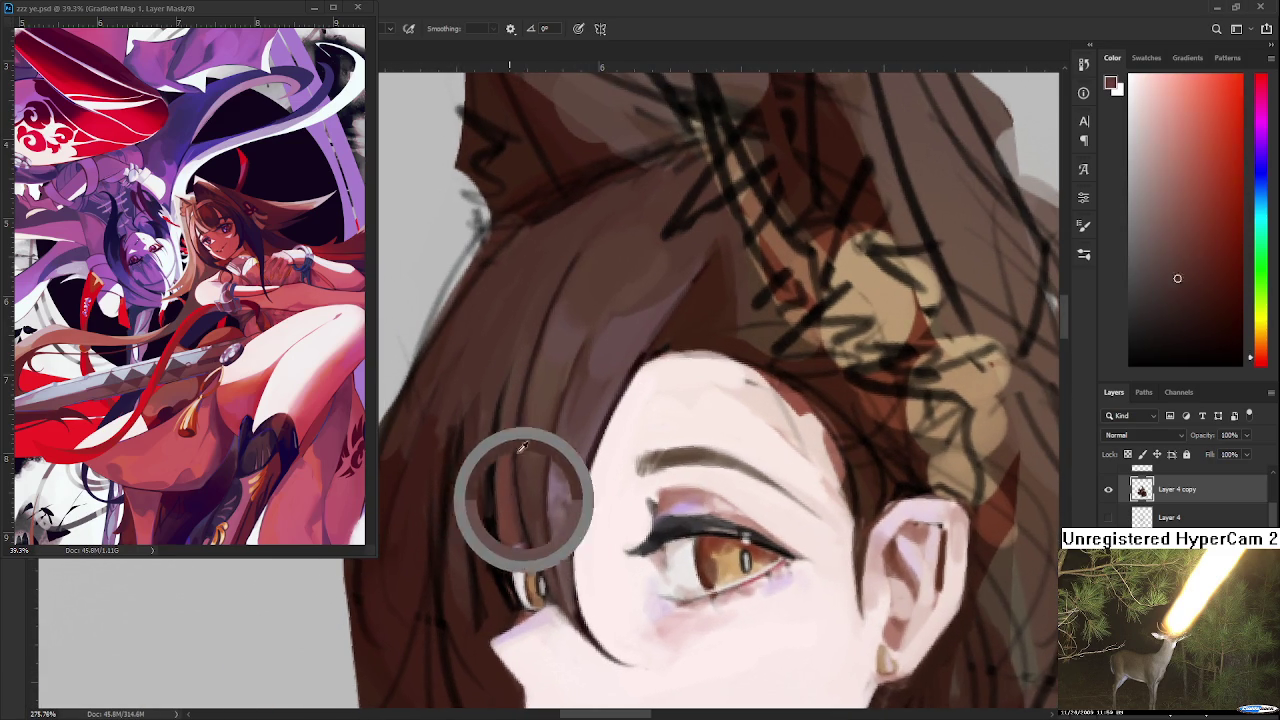
- Paint a dark hair strand beside the eye, undoing and re-stroking it to deepen it
mouse_move(521, 447)
left_mouse_down()
mouse_move(486, 457)
mouse_move(508, 551)
left_mouse_up()
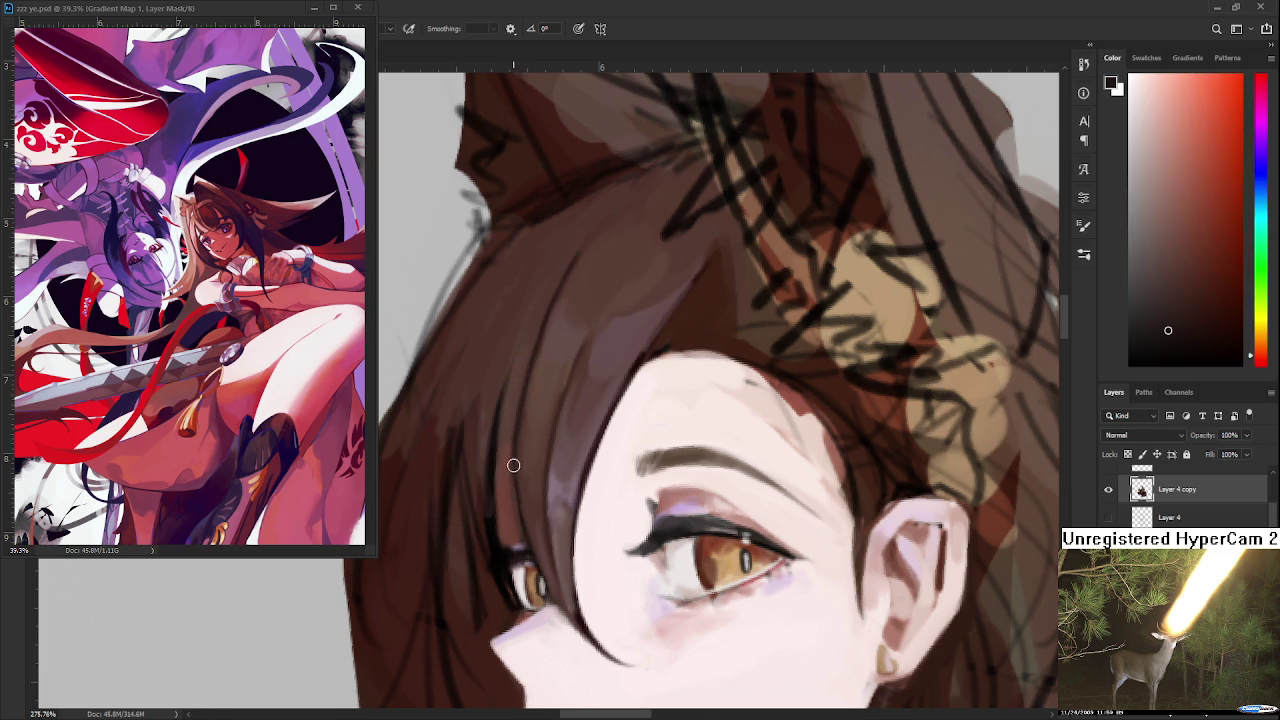
left_click_drag(510, 445, 508, 548)
key("ctrl+z")
left_click_drag(514, 443, 516, 552)
scroll(499, 492, "down", 1)
left_click_drag(497, 474, 504, 534)
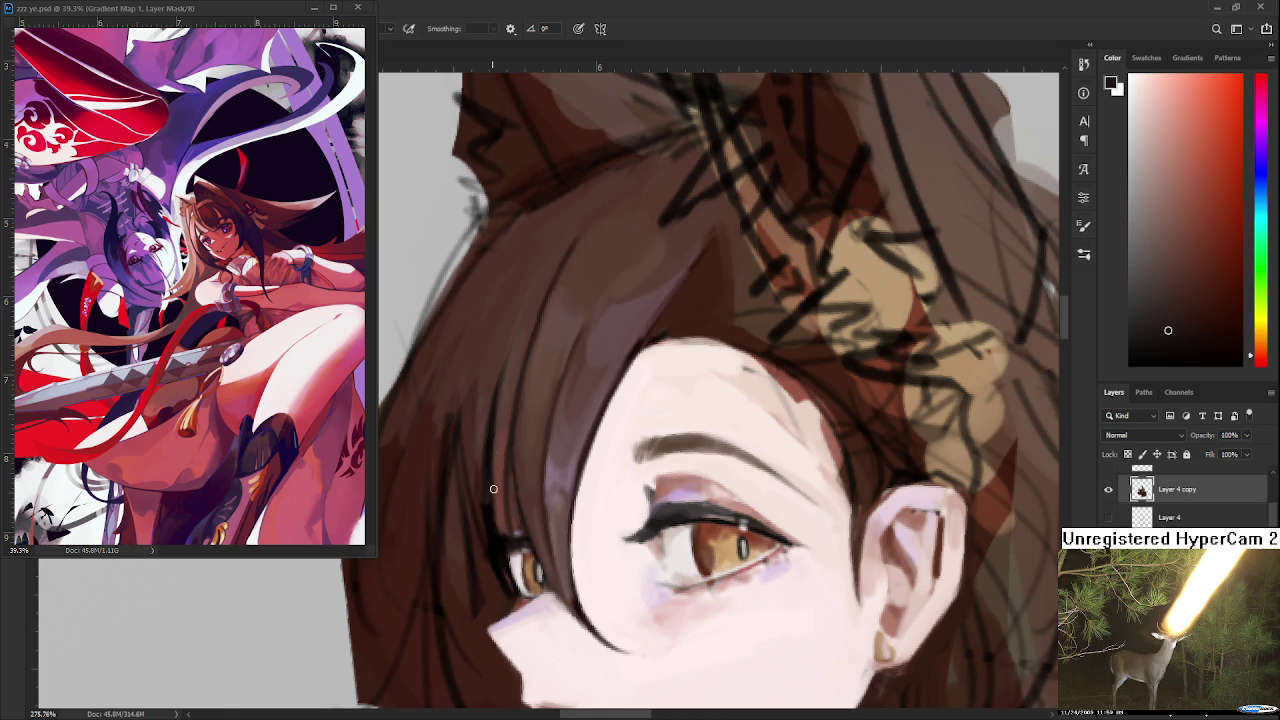
left_click_drag(493, 489, 522, 547)
left_click(509, 412, "alt")
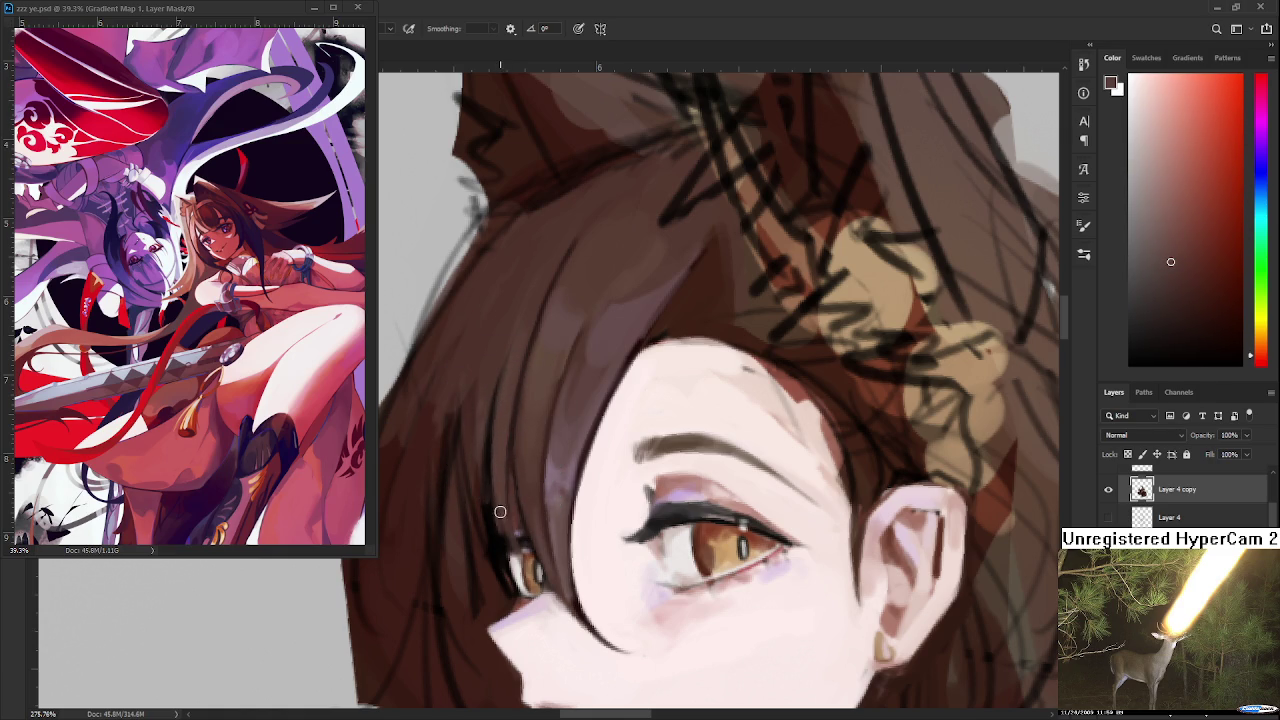
scroll(585, 455, "down", 3)
- Zoom in and sample the forehead skin tone, then a dark brown from the hair
scroll(615, 420, "up", 1)
scroll(623, 416, "up", 2)
left_click(567, 472, "alt")
left_click_drag(567, 472, 540, 462)
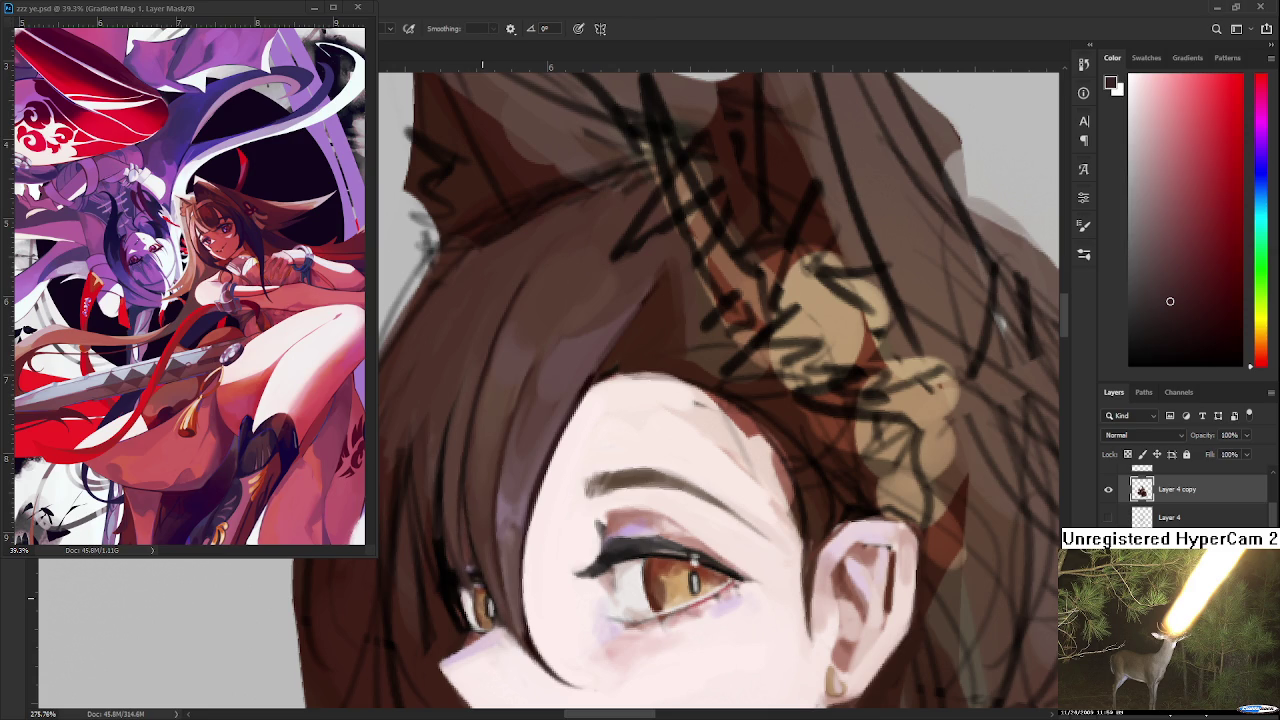
- Recentre a closer view on the eye and sample a brown-orange hair tone
scroll(782, 425, "down", 5)
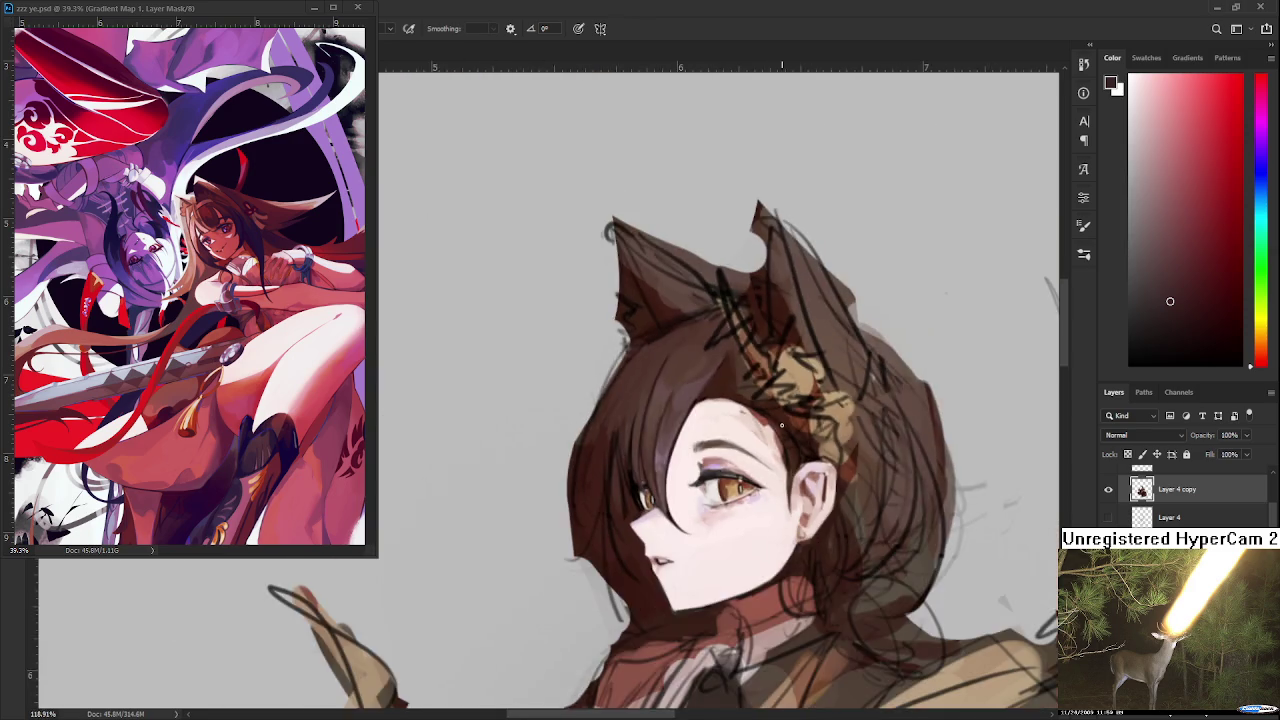
scroll(782, 425, "down", 2)
scroll(782, 425, "down", 1)
scroll(779, 425, "up", 2)
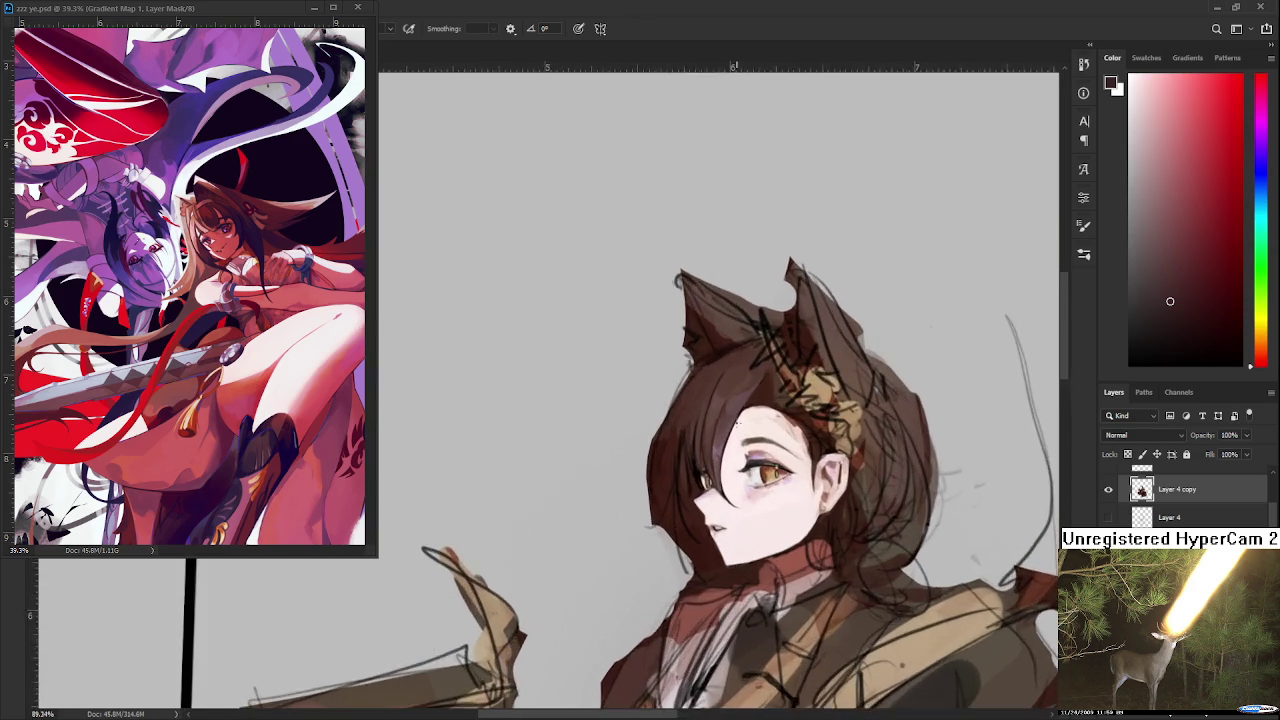
scroll(740, 424, "up", 2)
scroll(740, 424, "up", 1)
scroll(720, 470, "up", 2)
scroll(703, 509, "up", 1)
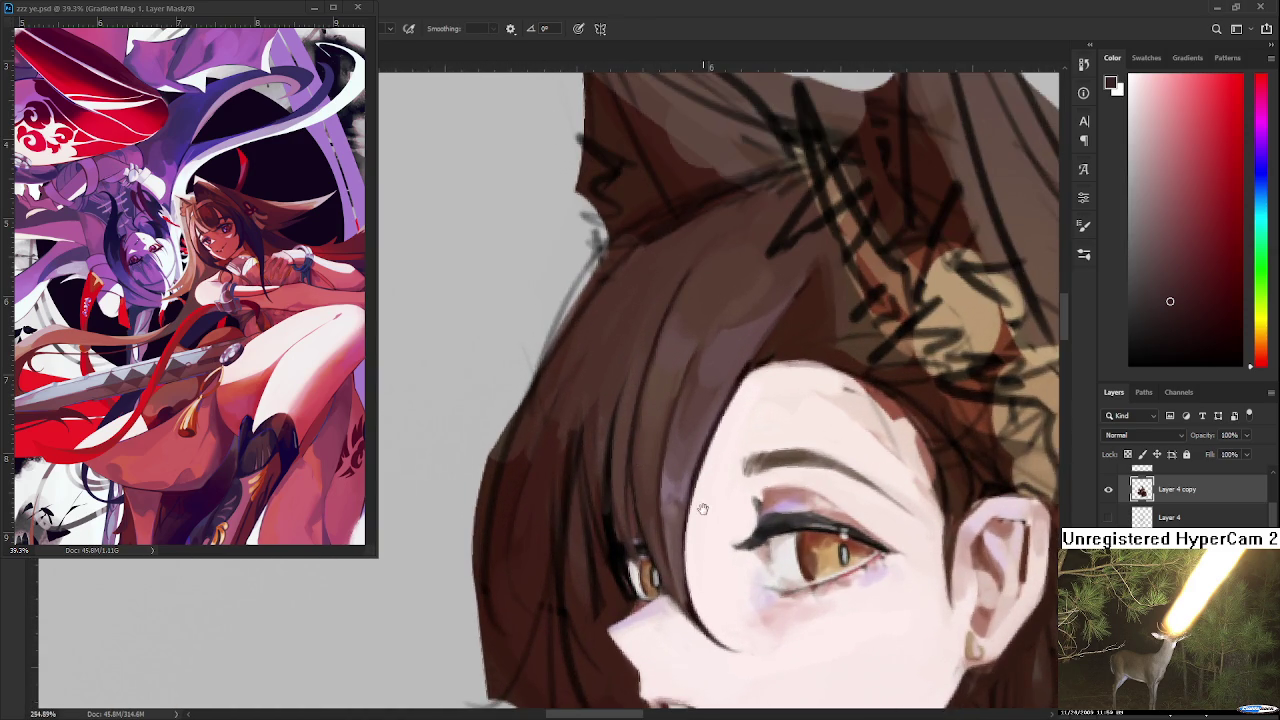
left_click_drag(703, 509, 633, 497)
left_click(591, 452, "alt")
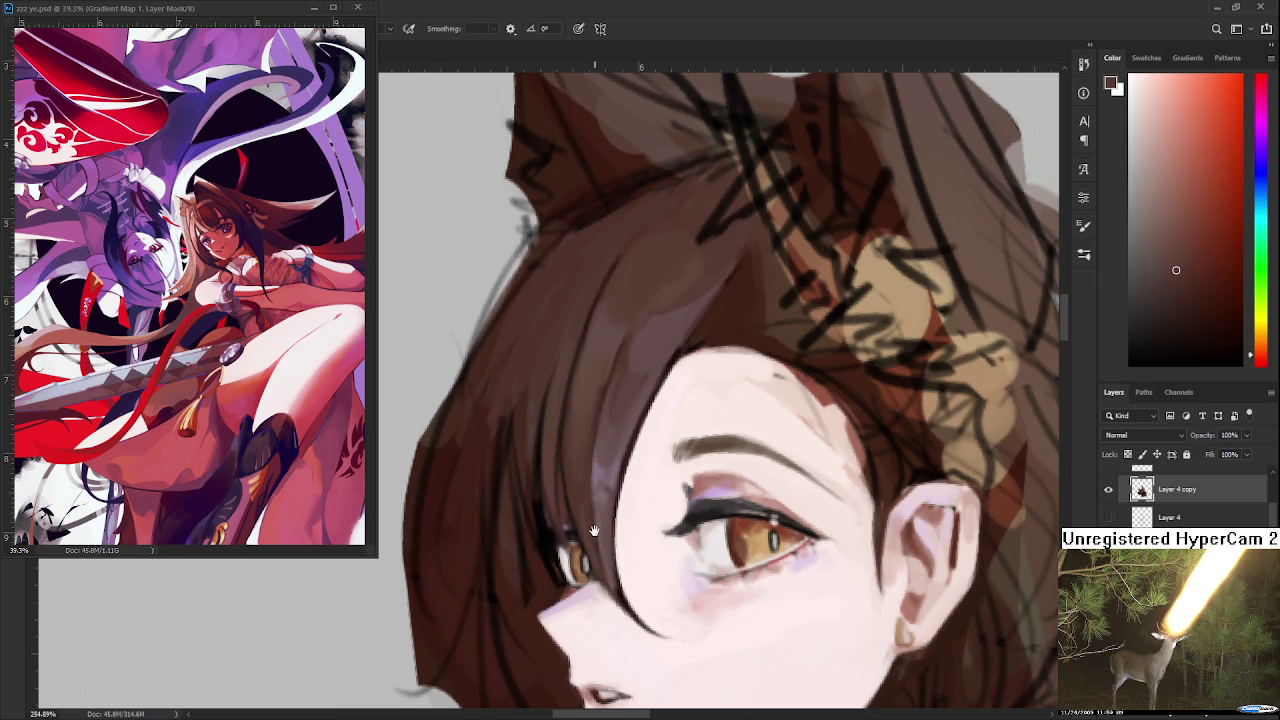
- Compare mauve face tones with hair browns, settling on a dark red-brown from the hair
left_click_drag(594, 530, 594, 494)
left_click(590, 473, "alt")
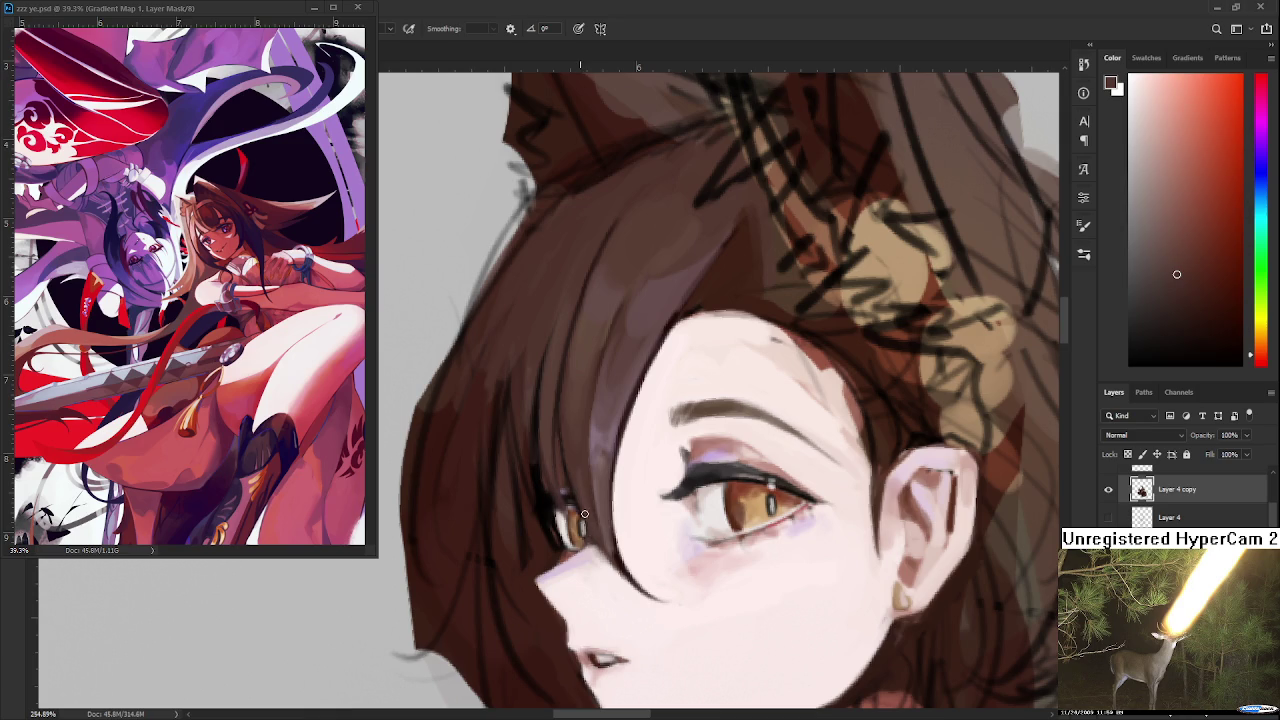
left_click(600, 437, "alt")
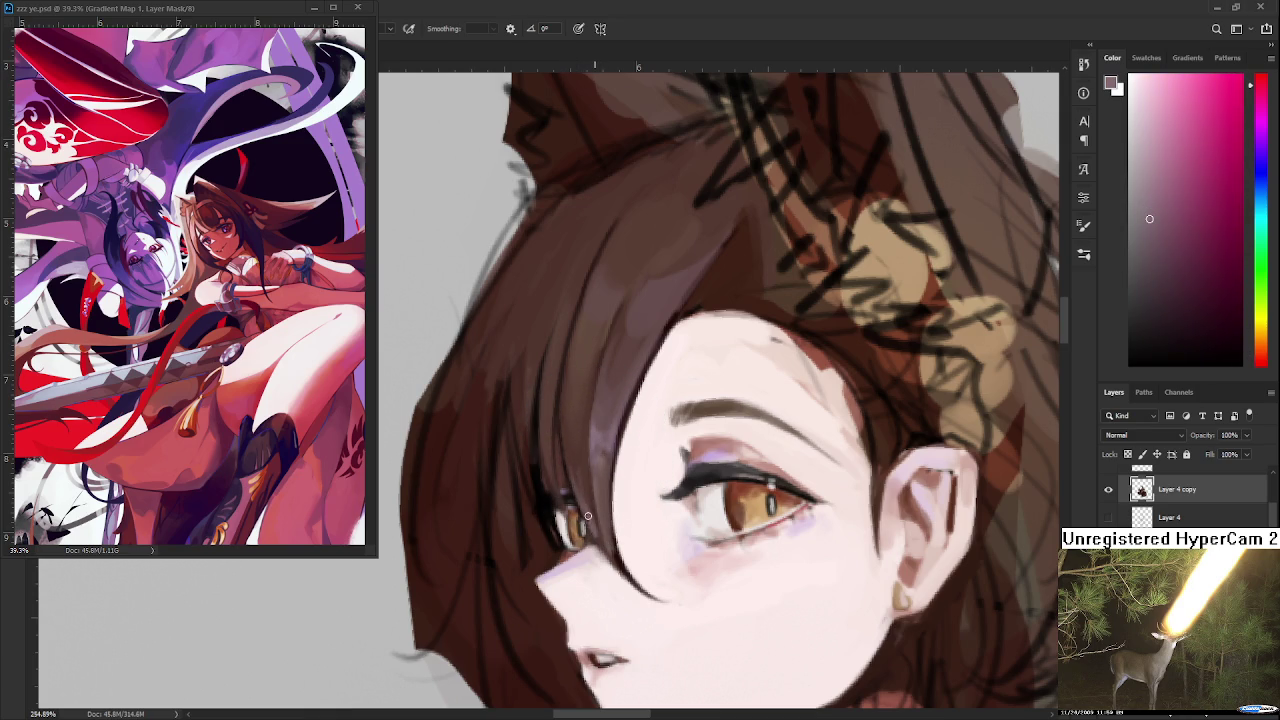
left_click(573, 461, "alt")
left_click(581, 463, "alt")
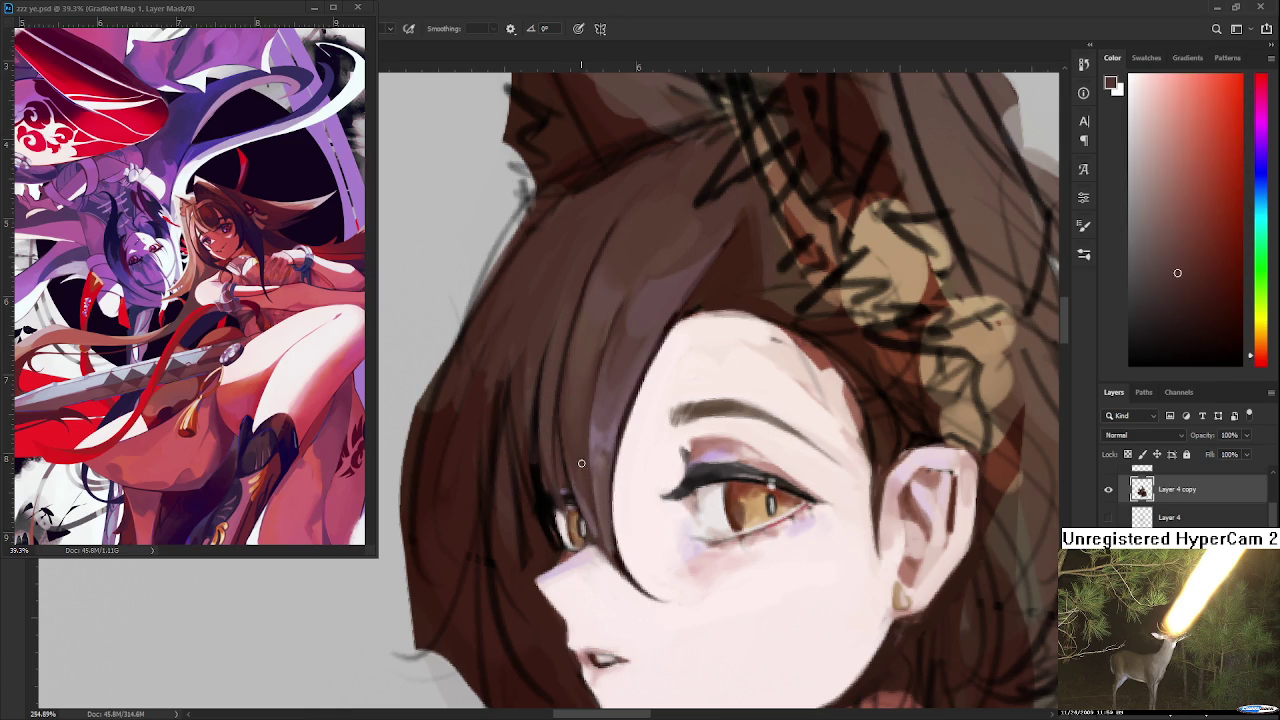
left_click(587, 518, "alt")
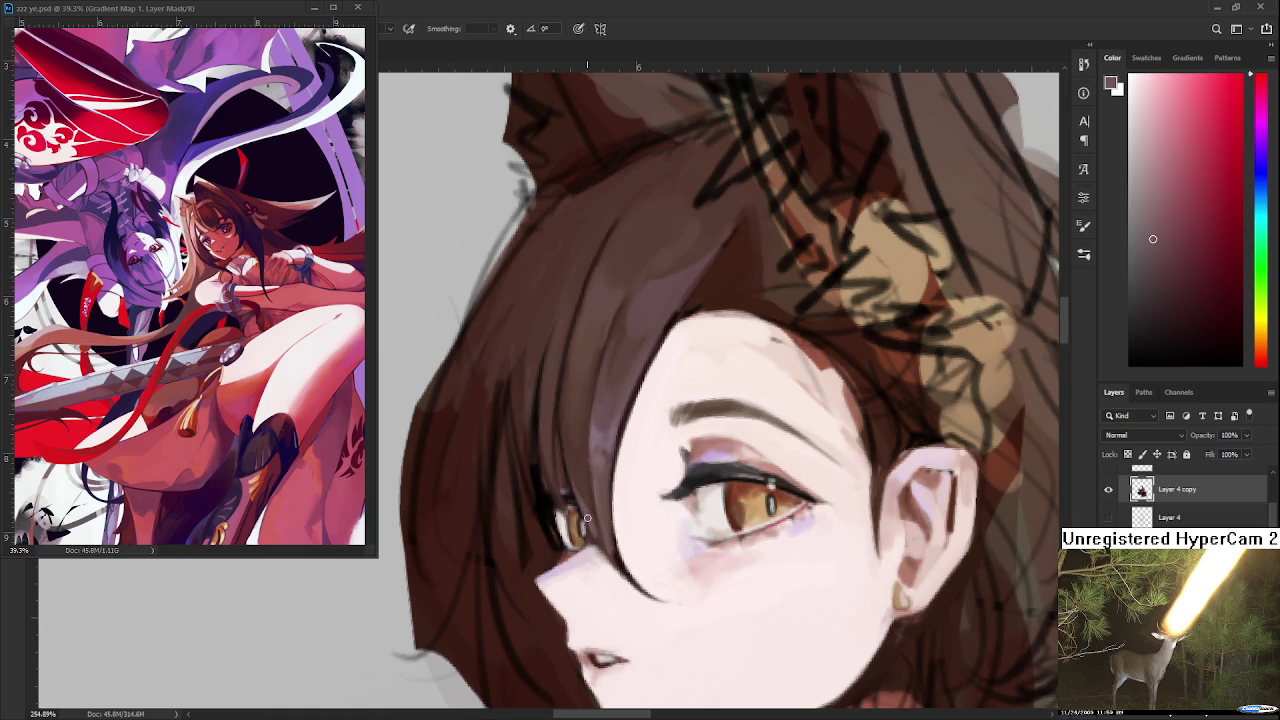
left_click(595, 518, "alt")
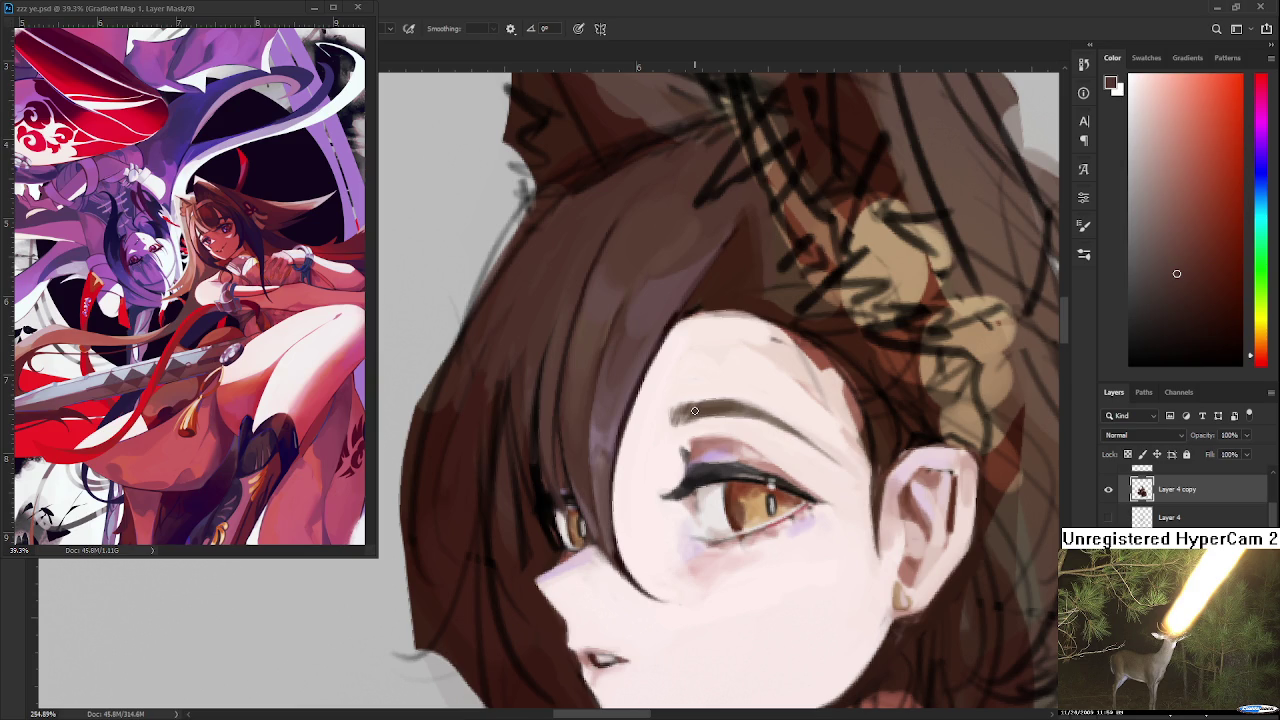
- Frame the head in view and sample the pale skin colour from the face
scroll(694, 410, "down", 3)
scroll(694, 410, "down", 2)
scroll(694, 410, "down", 1)
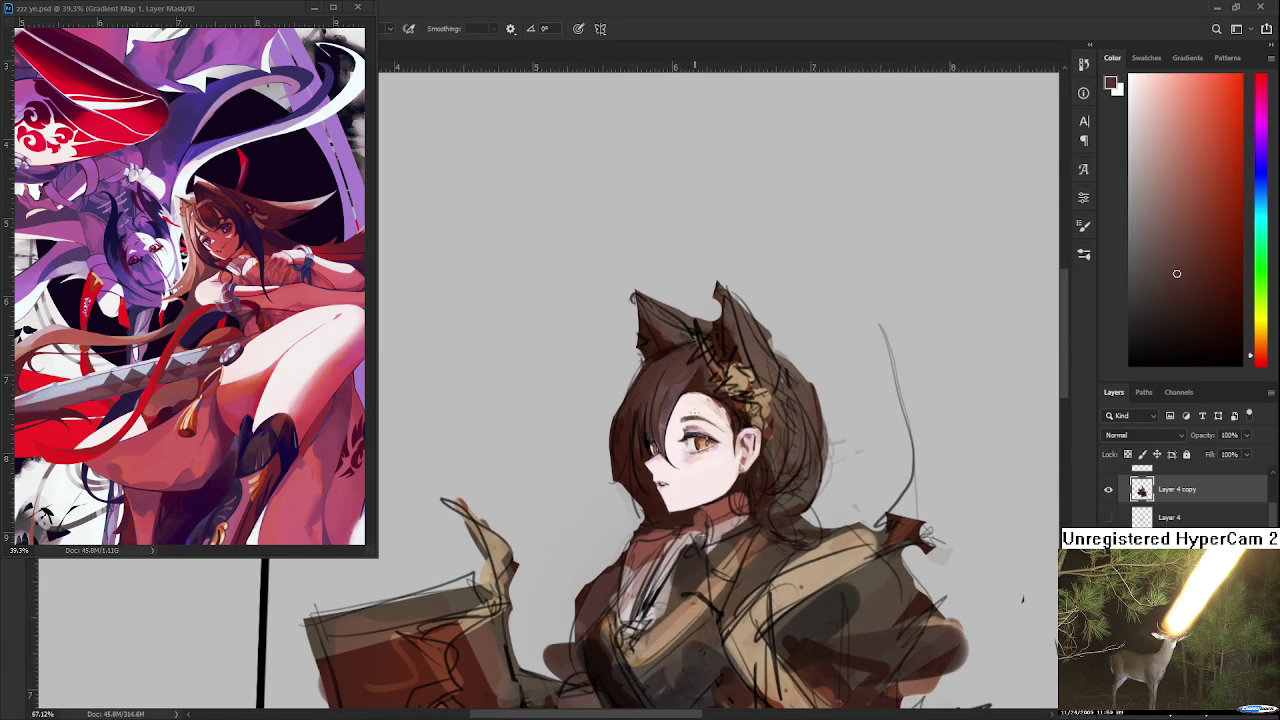
scroll(690, 408, "up", 2)
scroll(674, 410, "up", 1)
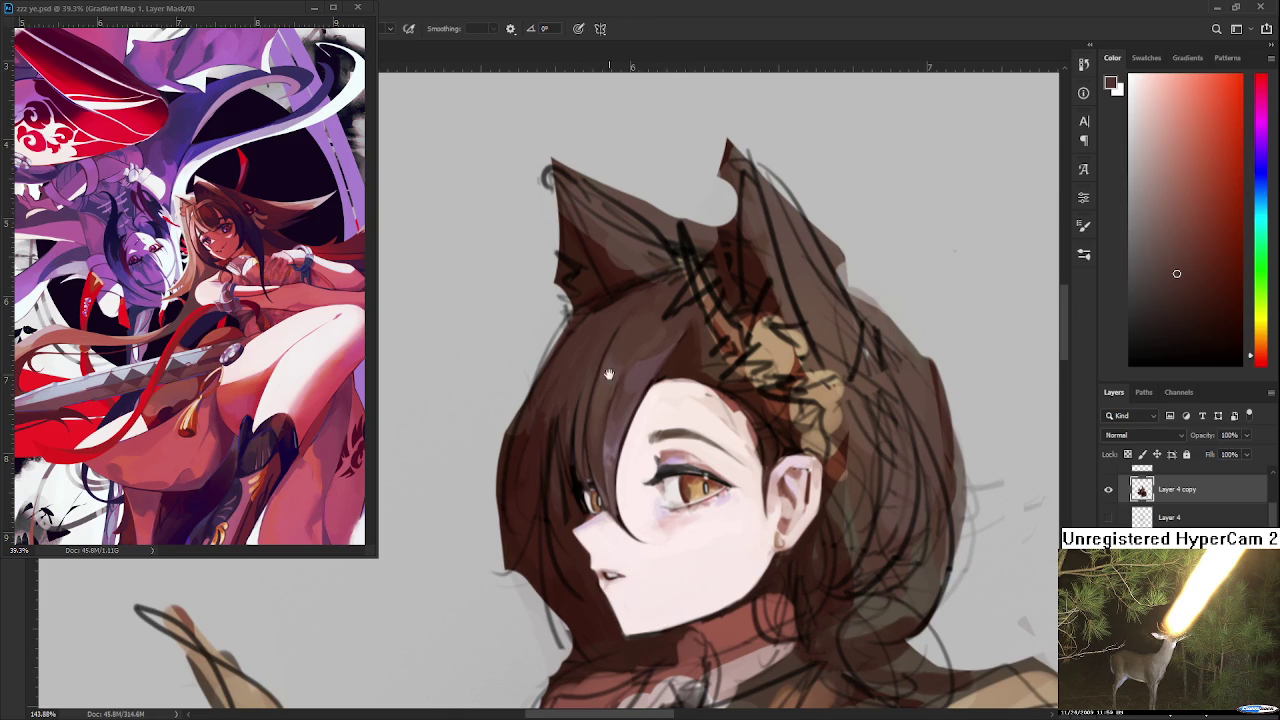
left_click_drag(608, 374, 592, 452)
left_click(629, 471, "alt")
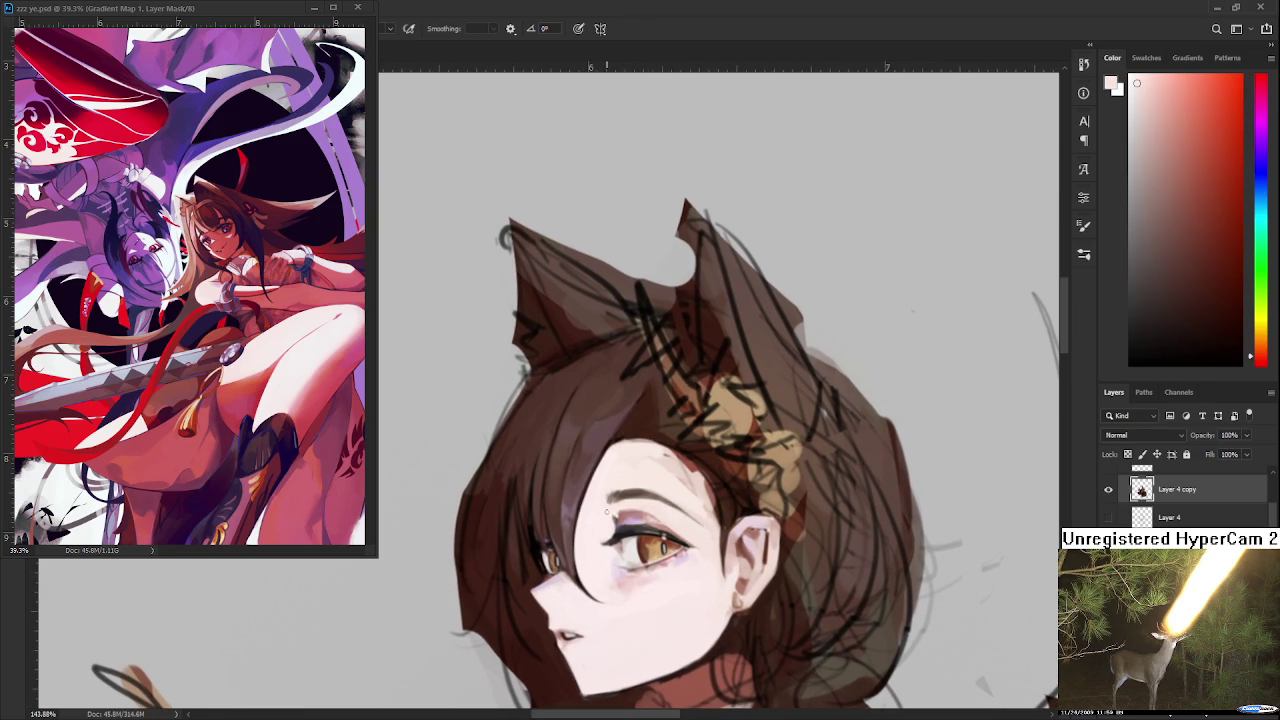
- Paint a dark reddish-brown hair strand down across the face, redrawing it once
scroll(606, 511, "up", 1)
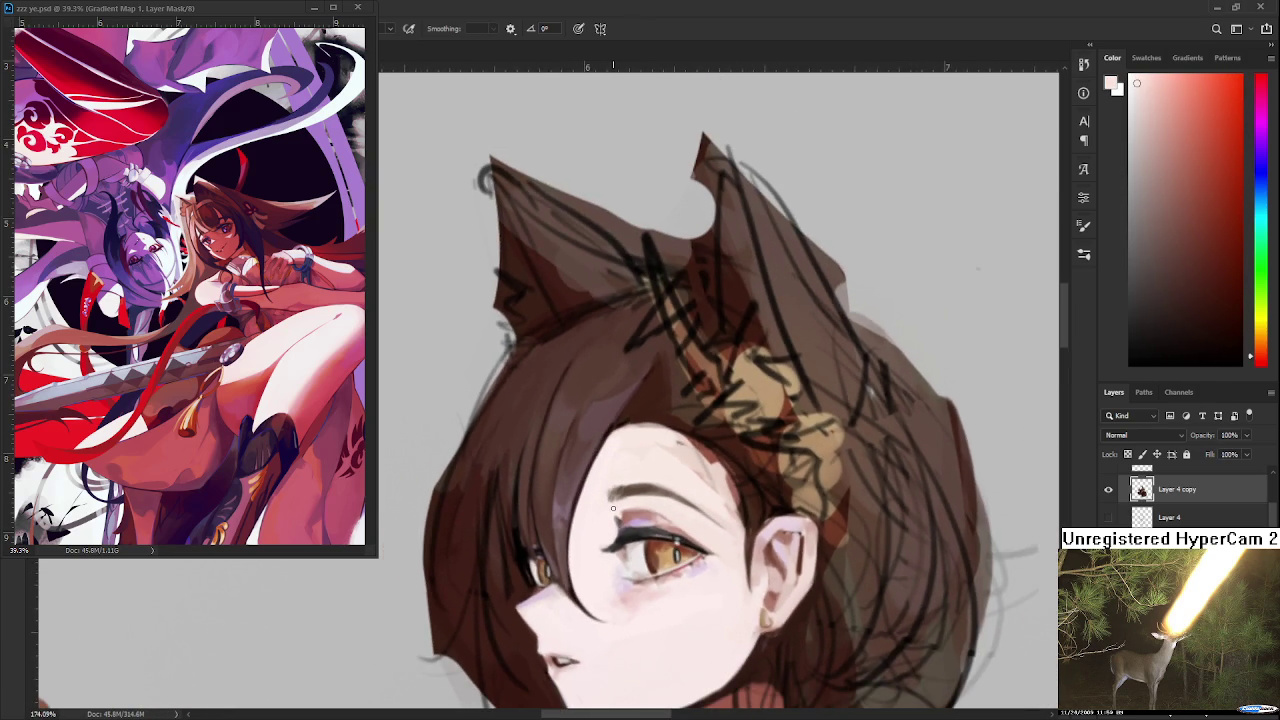
left_click(616, 387, "alt")
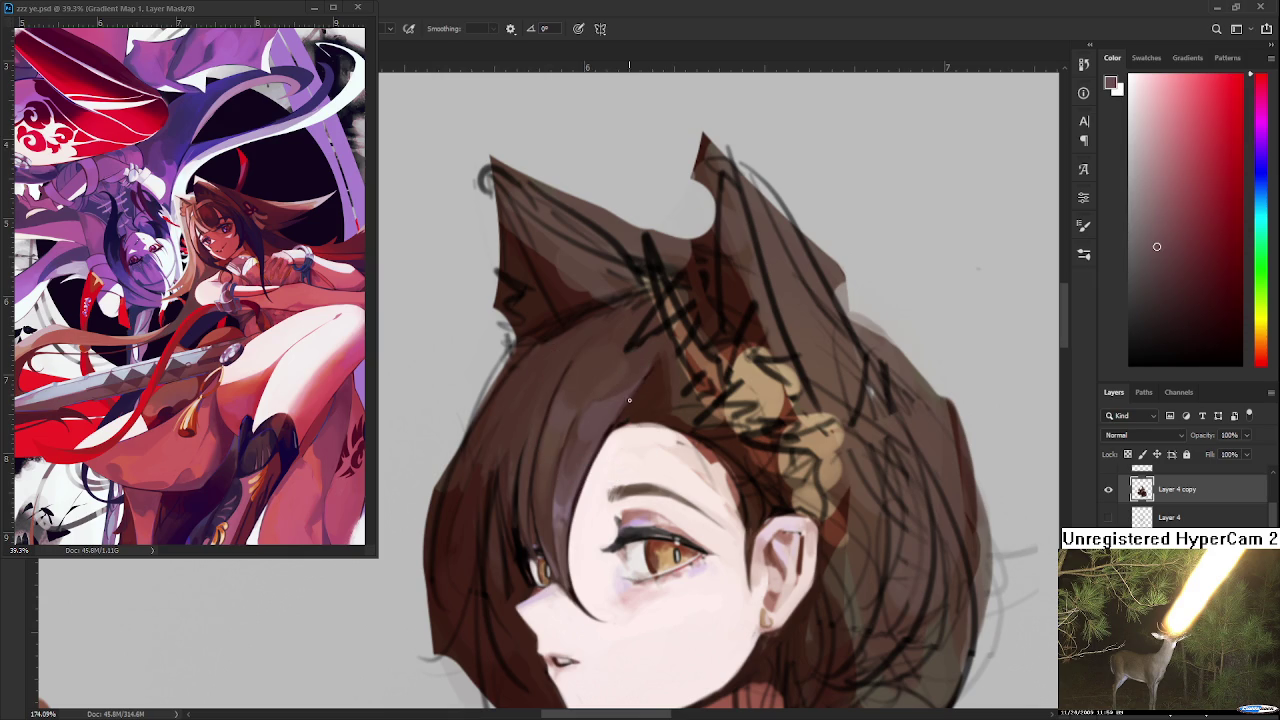
left_click_drag(612, 432, 588, 606)
key("ctrl+z")
left_click_drag(606, 458, 545, 632)
- Zoom back in on the head and sample a hair colour near its top
scroll(560, 600, "down", 2)
scroll(630, 450, "down", 3)
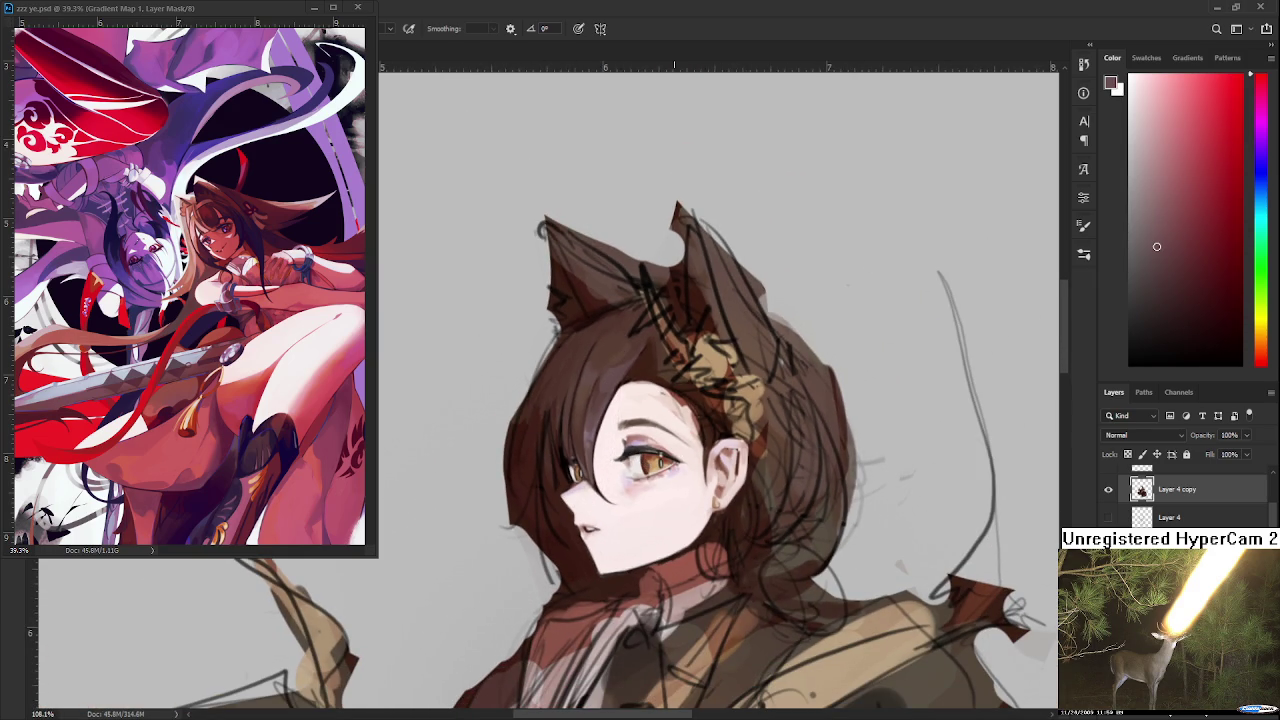
scroll(674, 370, "down", 3)
scroll(674, 370, "down", 1)
scroll(680, 378, "down", 1)
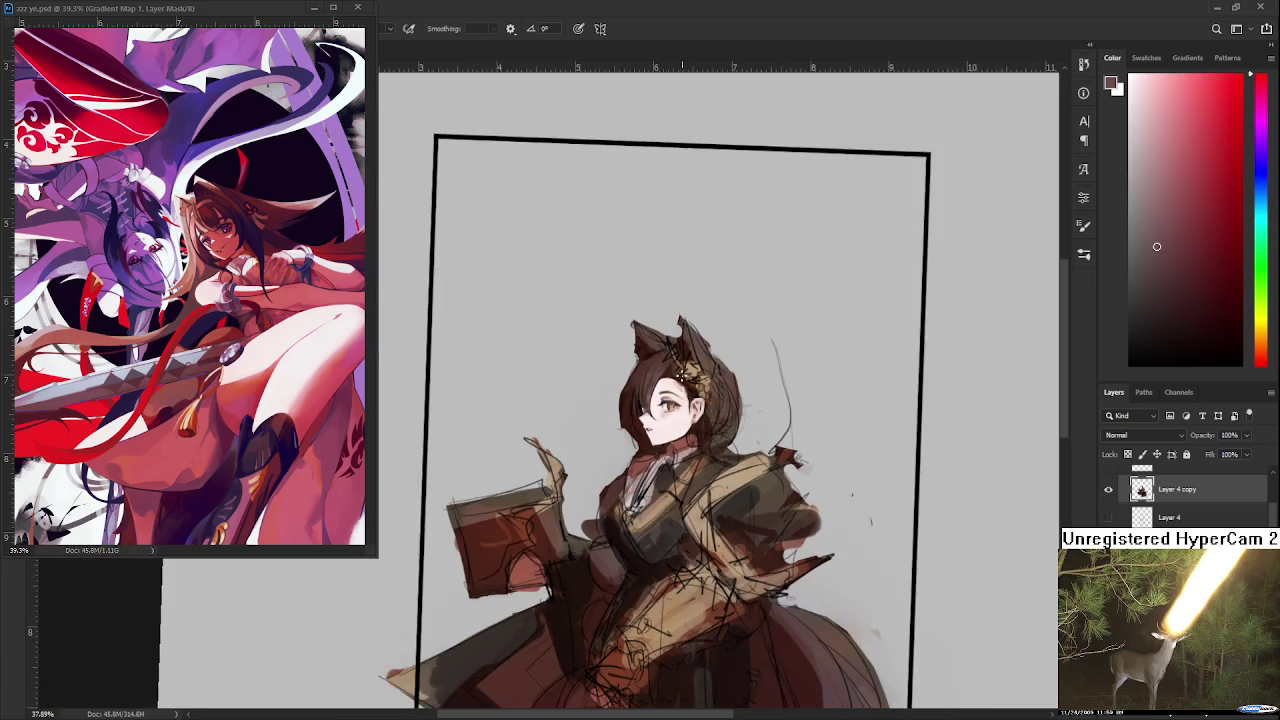
scroll(665, 367, "up", 3)
scroll(665, 367, "up", 2)
scroll(665, 367, "up", 1)
scroll(680, 420, "up", 2)
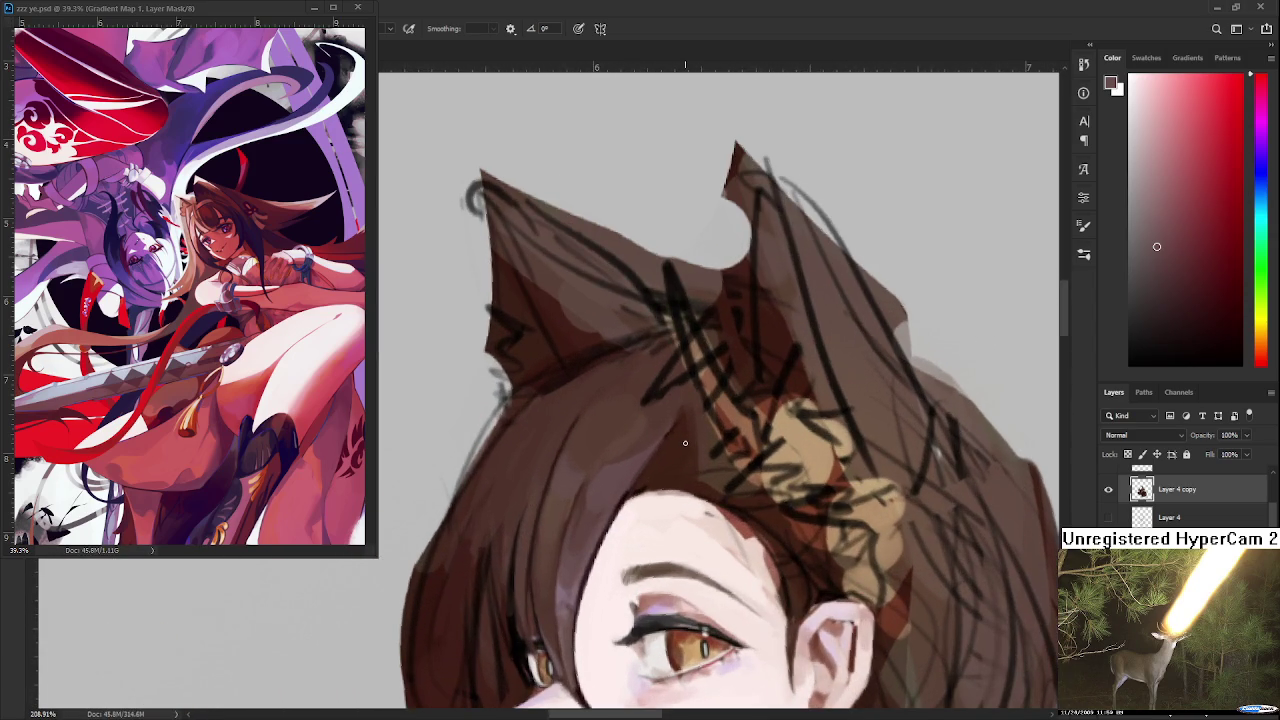
left_click(572, 462, "alt")
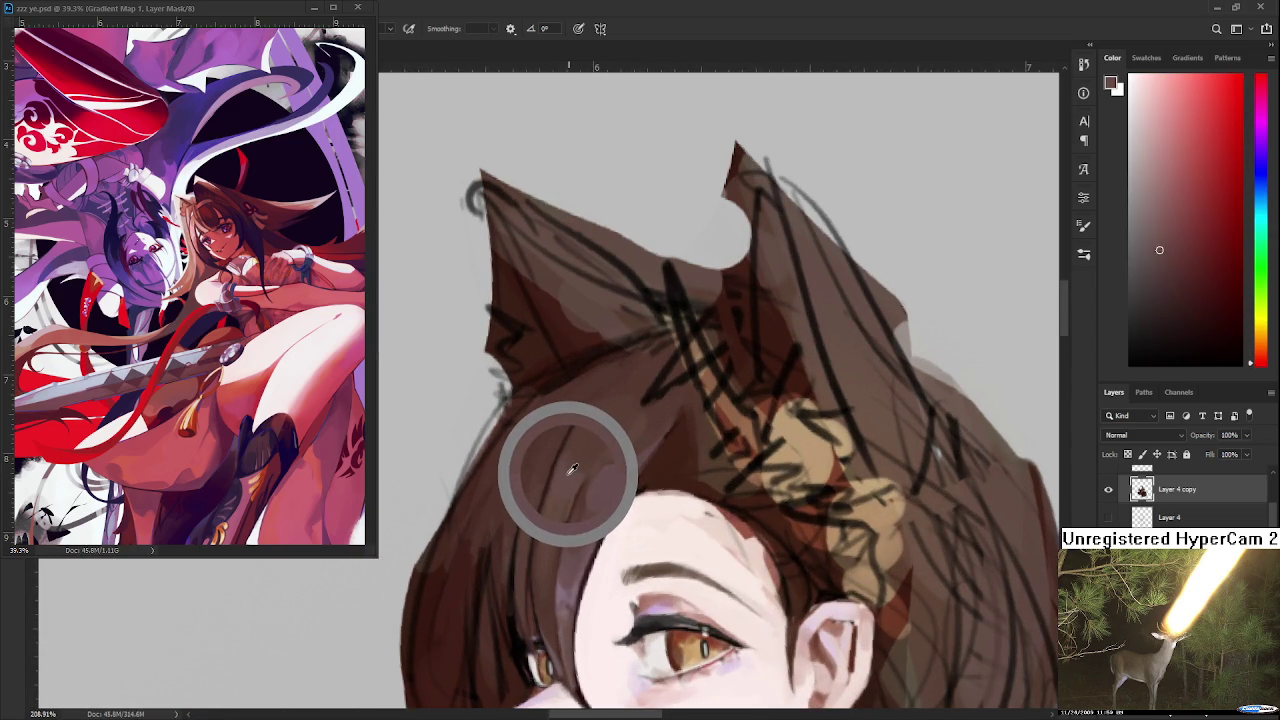
- Sample a range of hair tones, from pinkish-red to darker browns
left_click(562, 488, "alt")
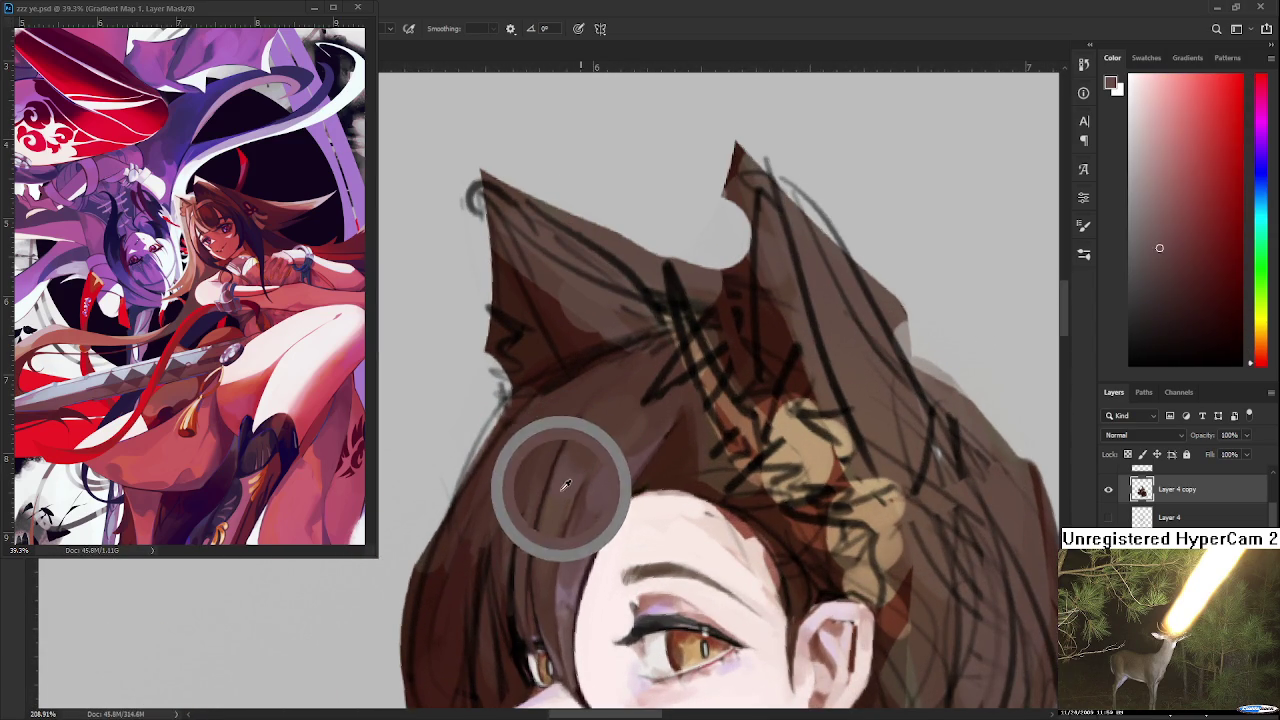
left_click(616, 397, "alt")
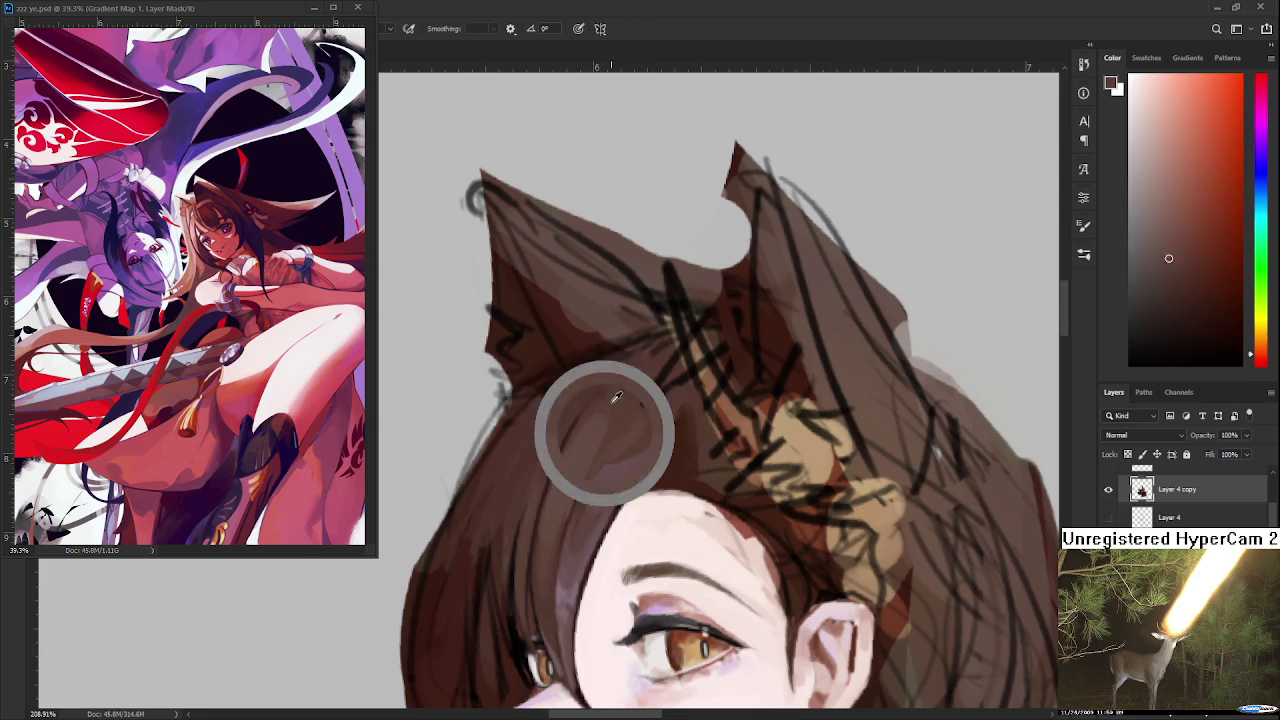
left_click(594, 428, "alt")
left_click(601, 433, "alt")
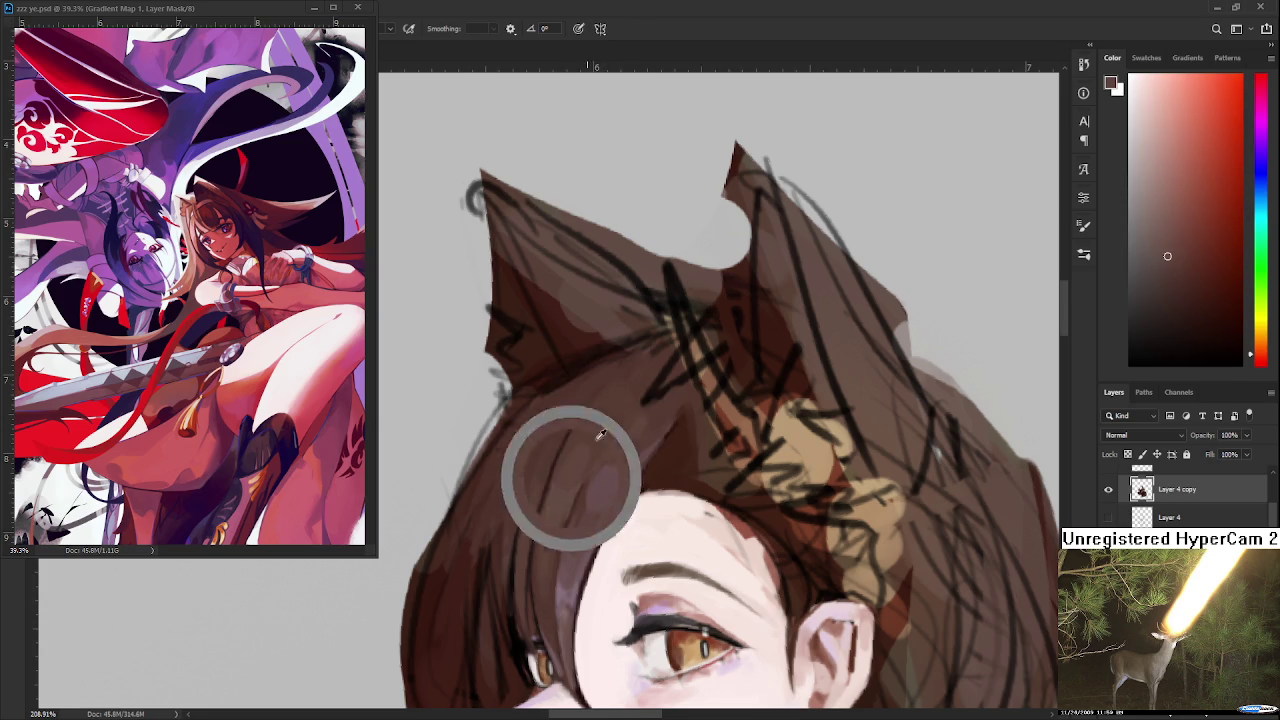
left_click(636, 438, "alt")
left_click(528, 457, "alt")
left_click(509, 530, "alt")
left_click(517, 455, "alt")
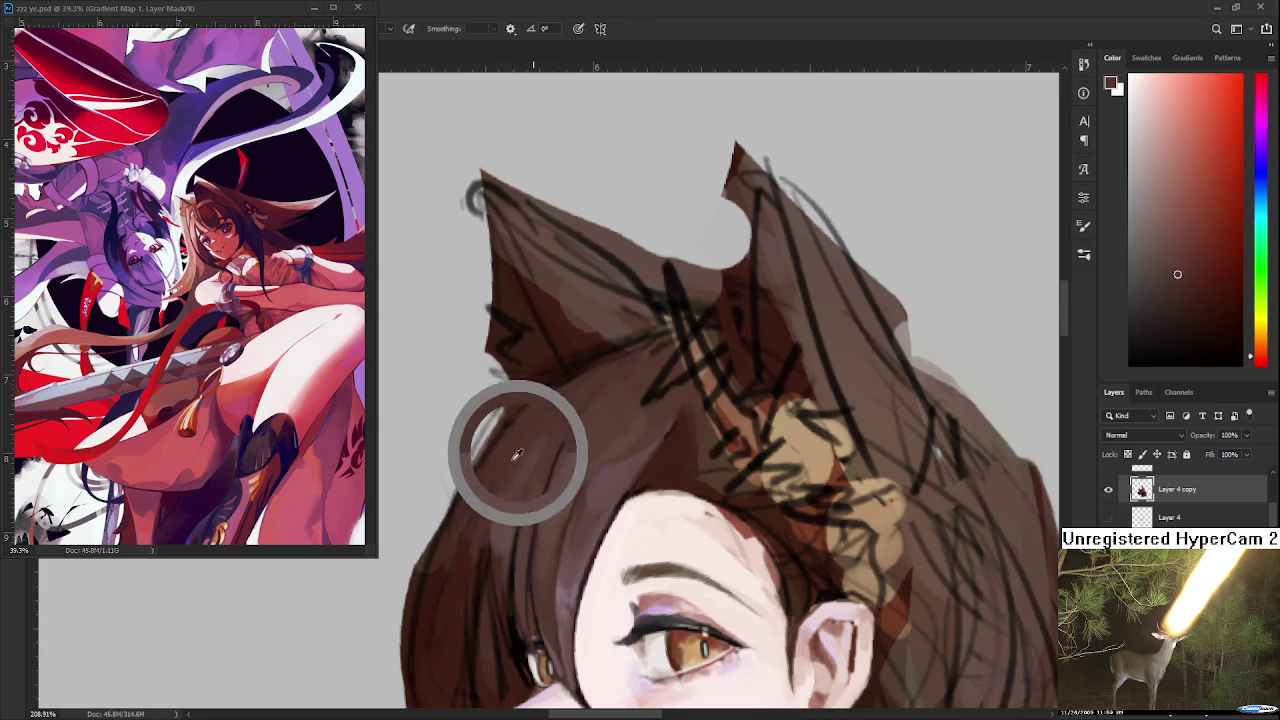
- Alternate between lighter and darker browns picked from the hair
left_click(503, 505, "alt")
left_click(507, 508, "alt")
left_click(505, 468, "alt")
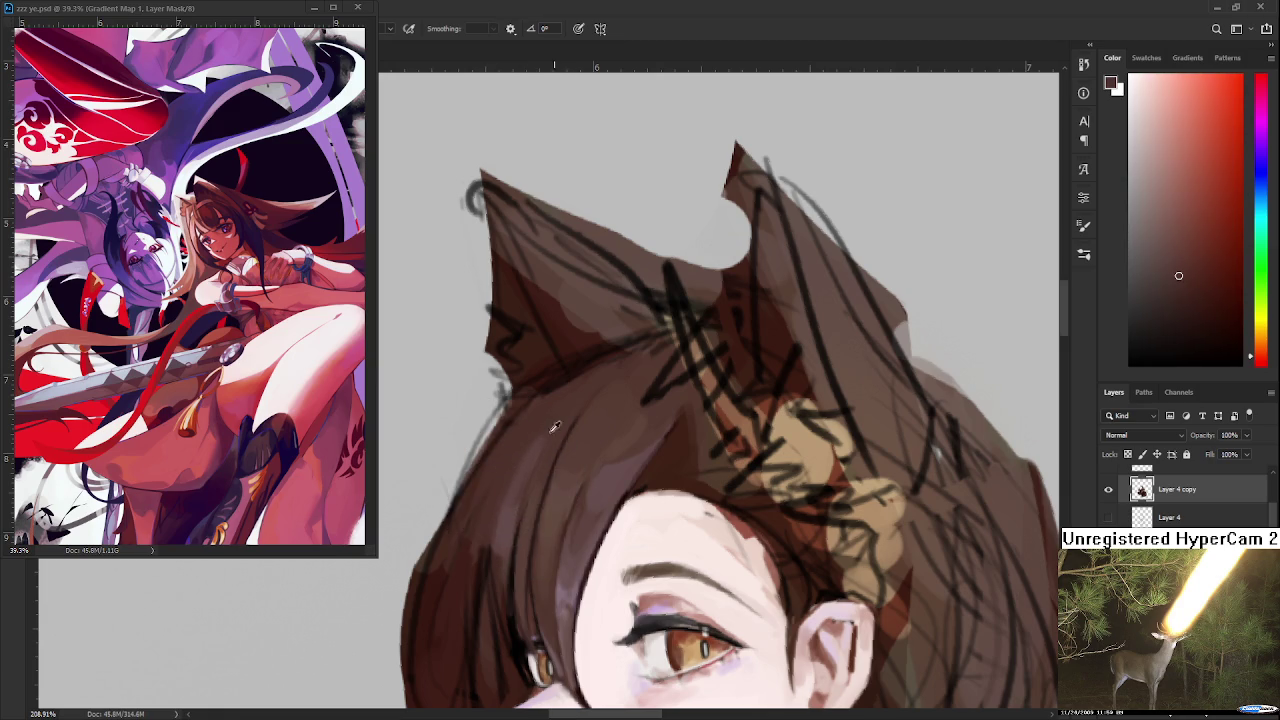
left_click(505, 532, "alt")
left_click(529, 448, "alt")
left_click(572, 414, "alt")
left_click(536, 494, "alt")
- Adjust the zoom and sample the hair colour near the forehead
scroll(573, 662, "down", 4)
scroll(600, 560, "down", 1)
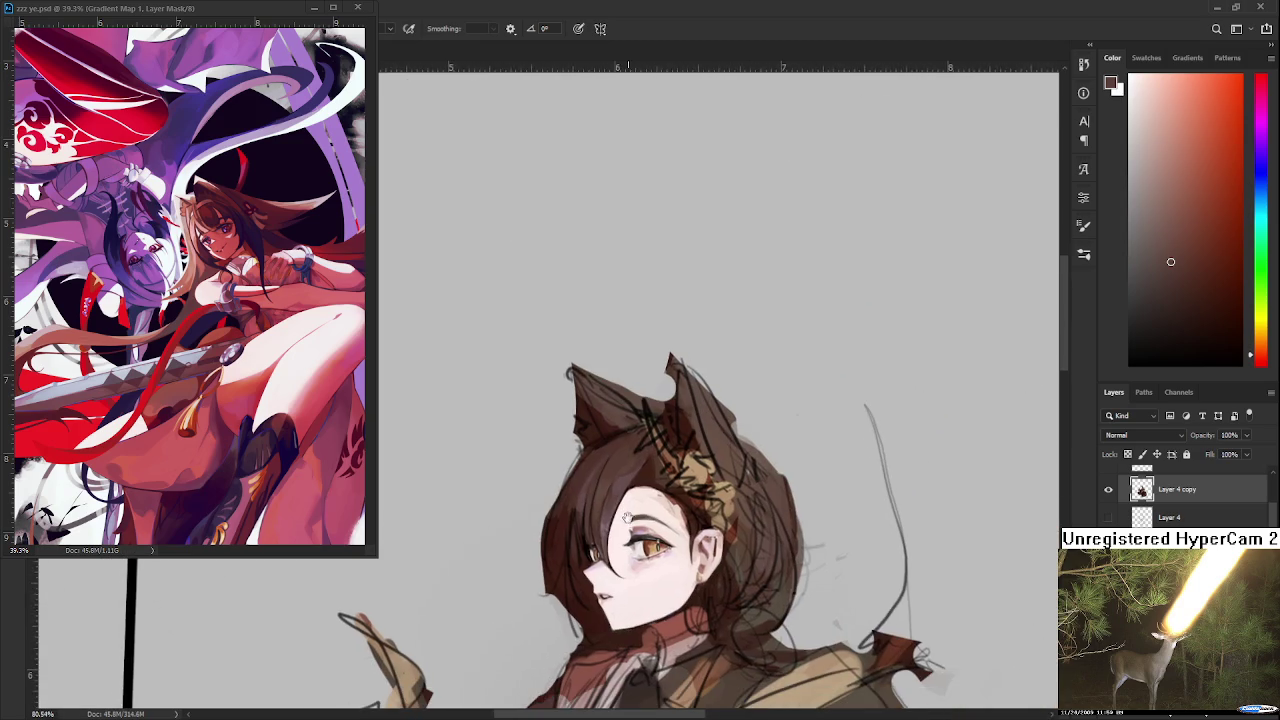
scroll(629, 496, "up", 3)
scroll(606, 503, "up", 1)
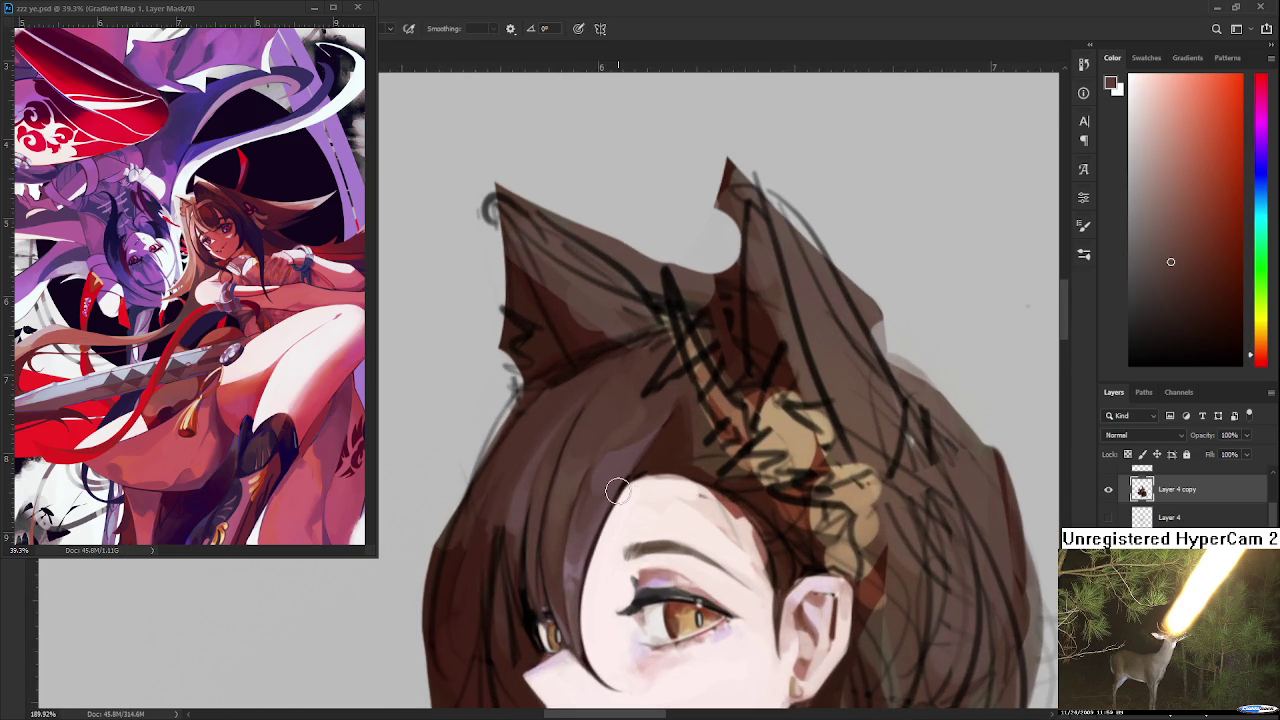
left_click(573, 372, "alt")
left_click(572, 410, "alt")
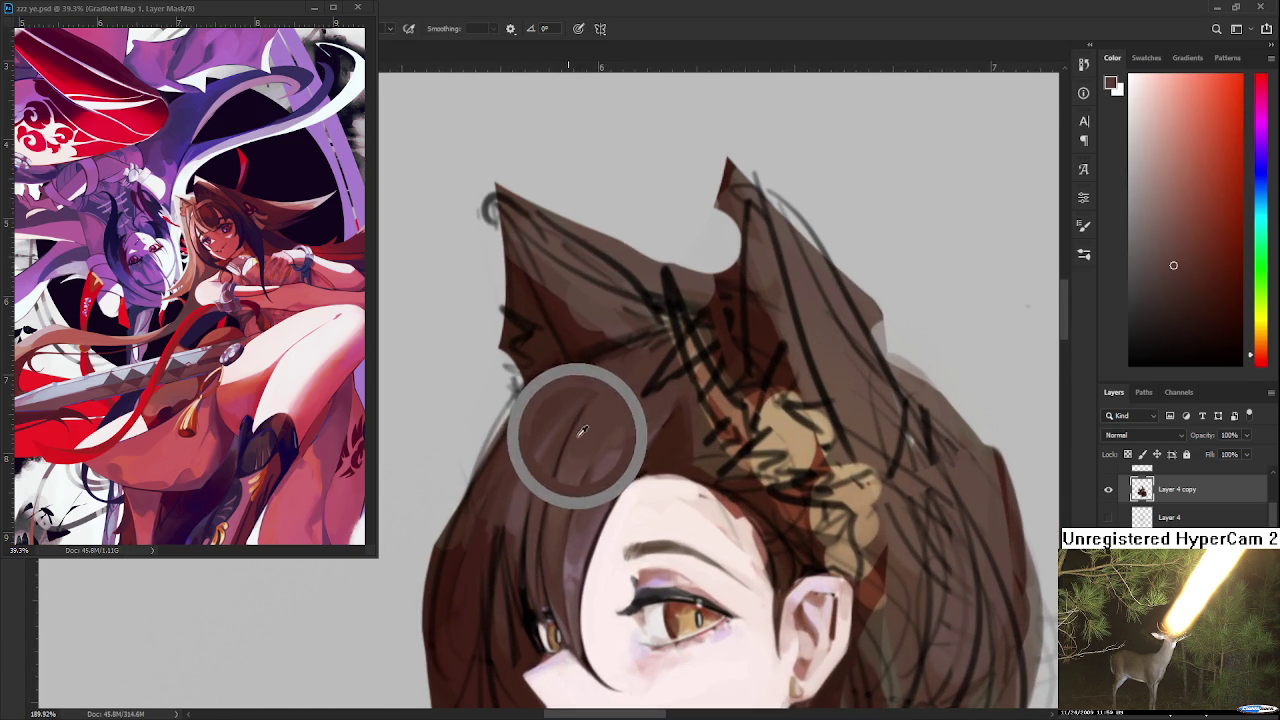
- Switch between redder browns and a darker hair brown for blending the strands
left_click(553, 517, "alt")
left_click(562, 487, "alt")
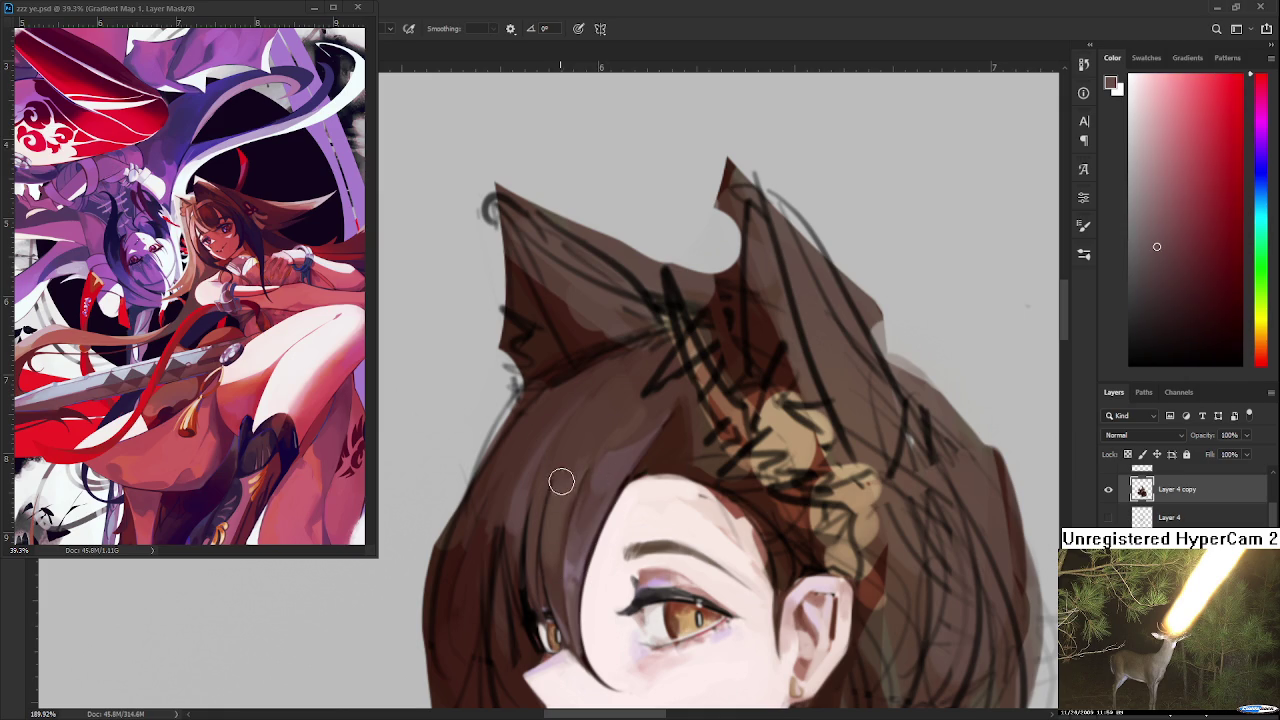
left_click(569, 456, "alt")
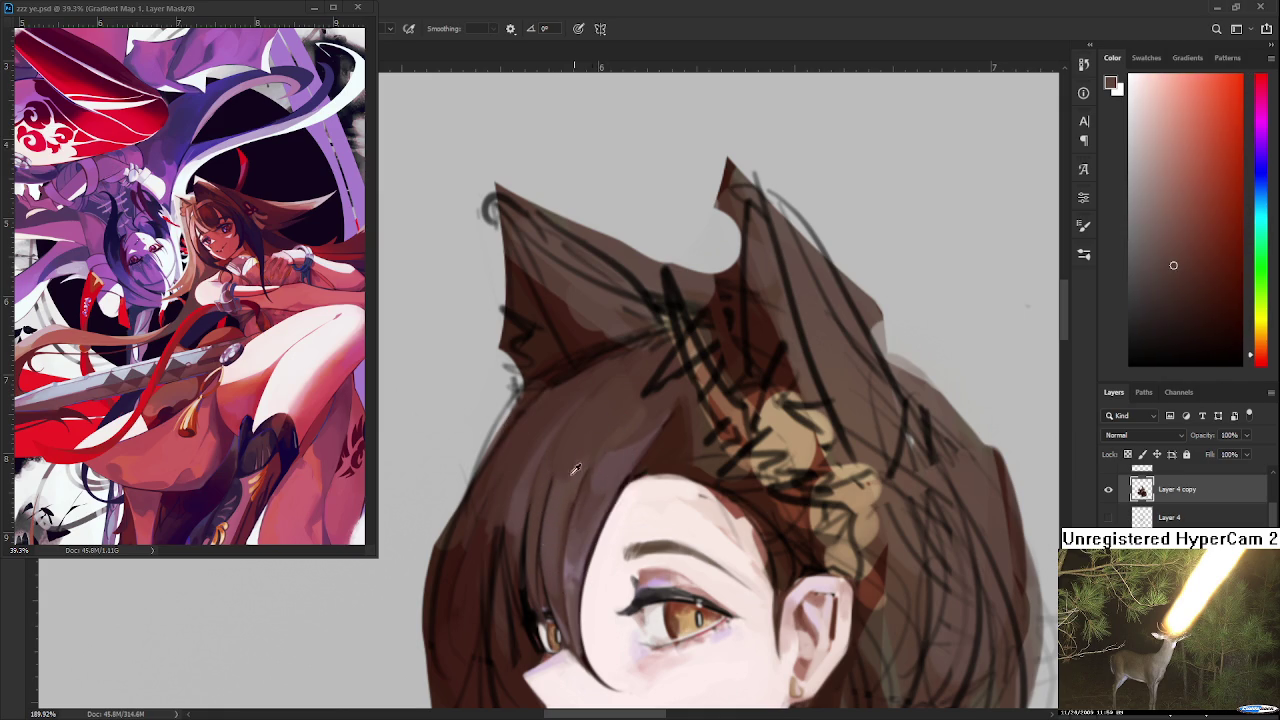
left_click(600, 406, "alt")
left_click(566, 477, "alt")
left_click(604, 401, "alt")
left_click(559, 492, "alt")
left_click(605, 398, "alt")
left_click(615, 413, "alt")
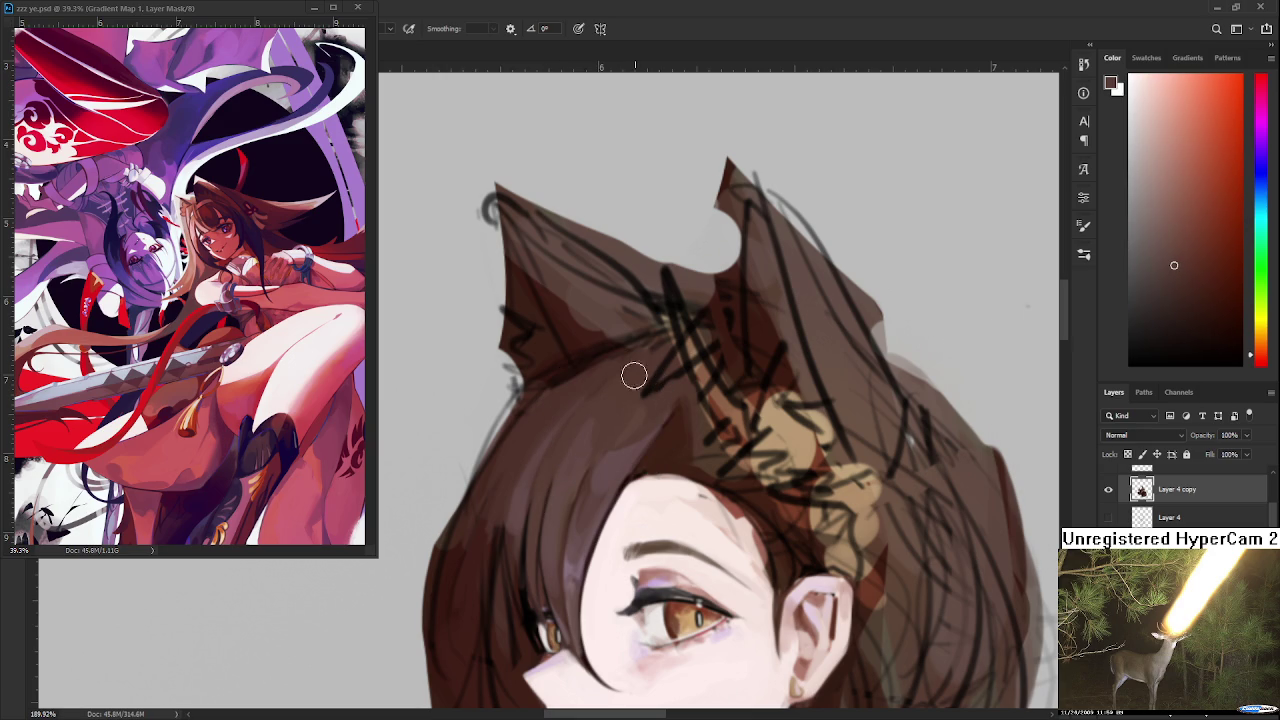
- Rezoom, then sample blending browns from the hair, ending on a redder brown
scroll(634, 371, "down", 3)
scroll(602, 418, "up", 2)
scroll(596, 440, "up", 1)
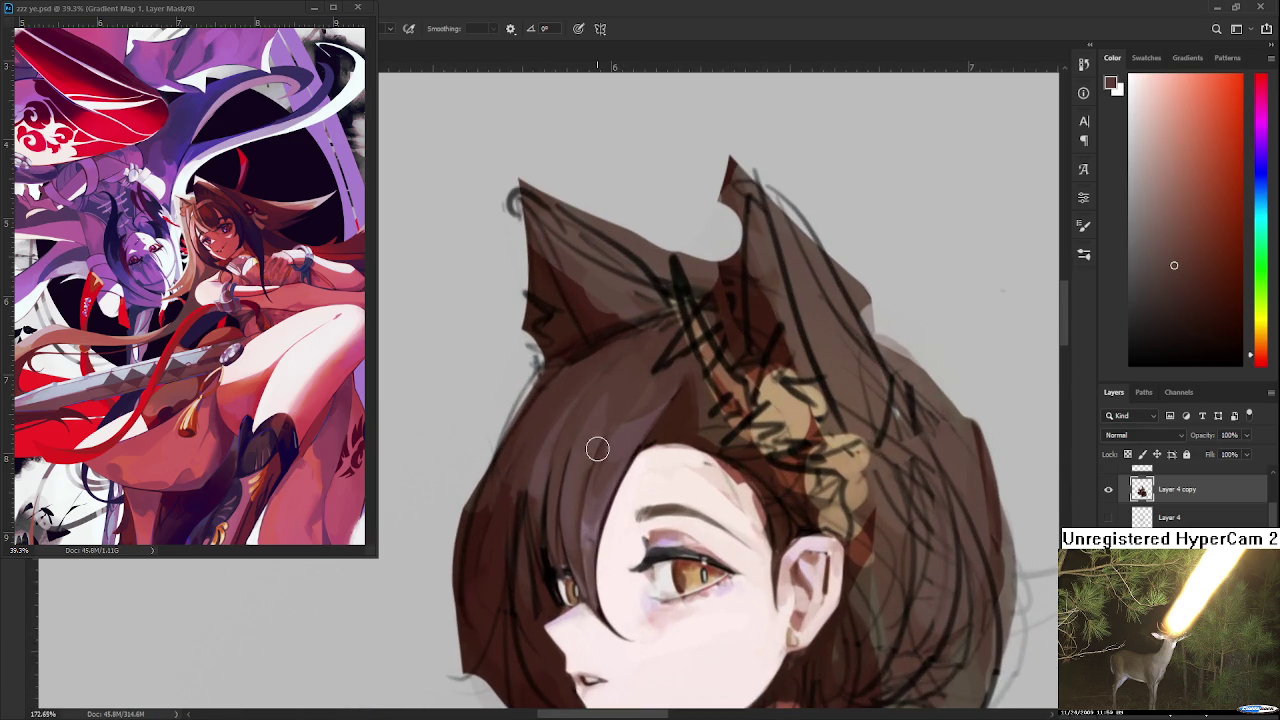
scroll(593, 455, "down", 2)
scroll(598, 452, "down", 2)
scroll(600, 451, "up", 3)
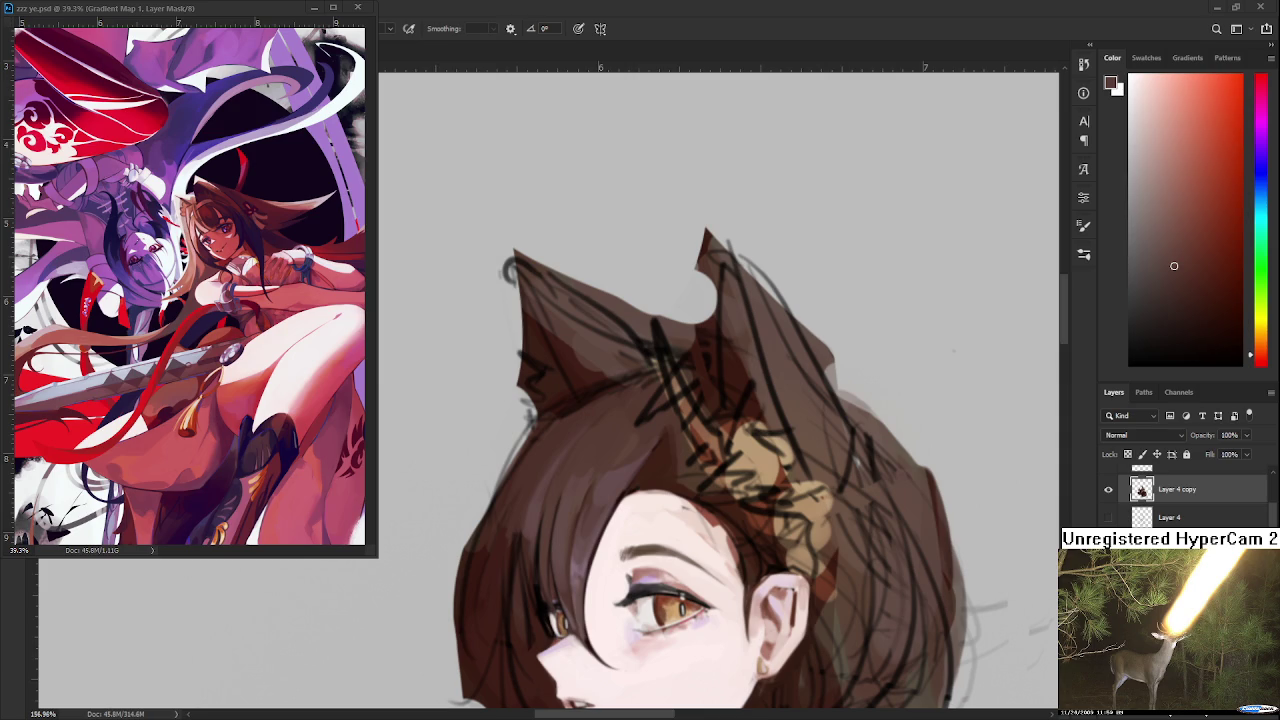
scroll(537, 461, "up", 1)
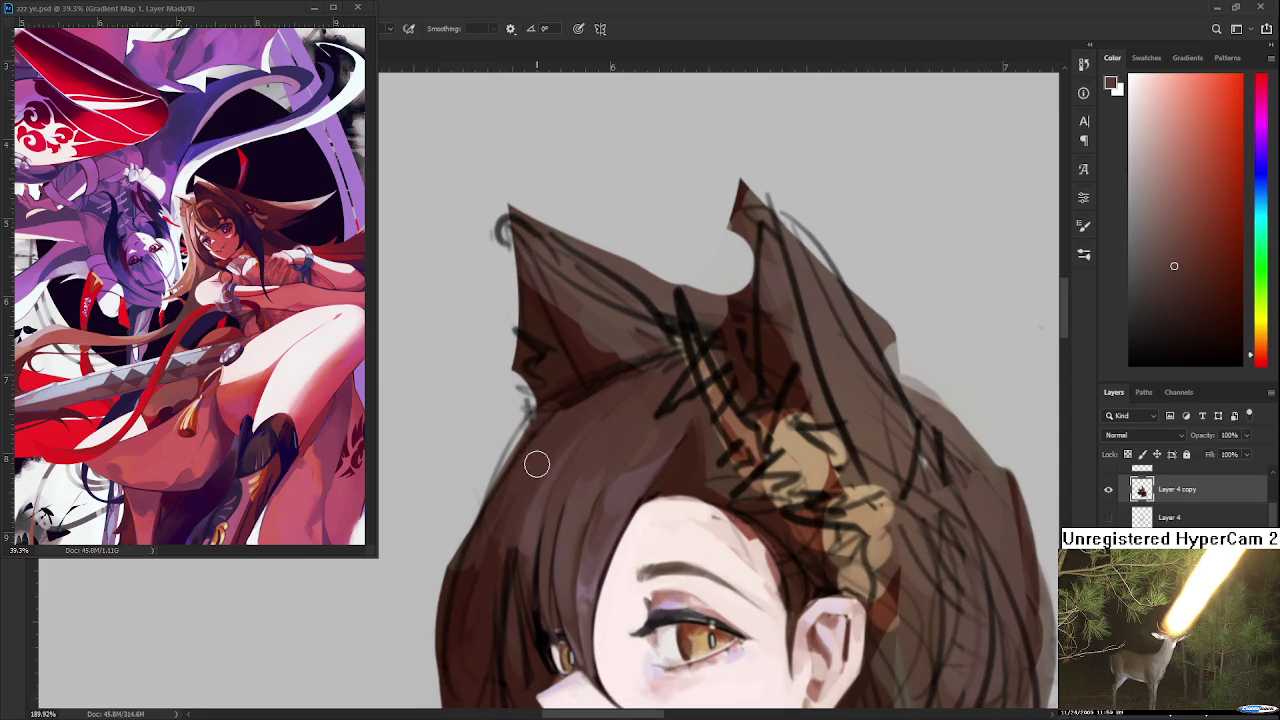
left_click(529, 505, "alt")
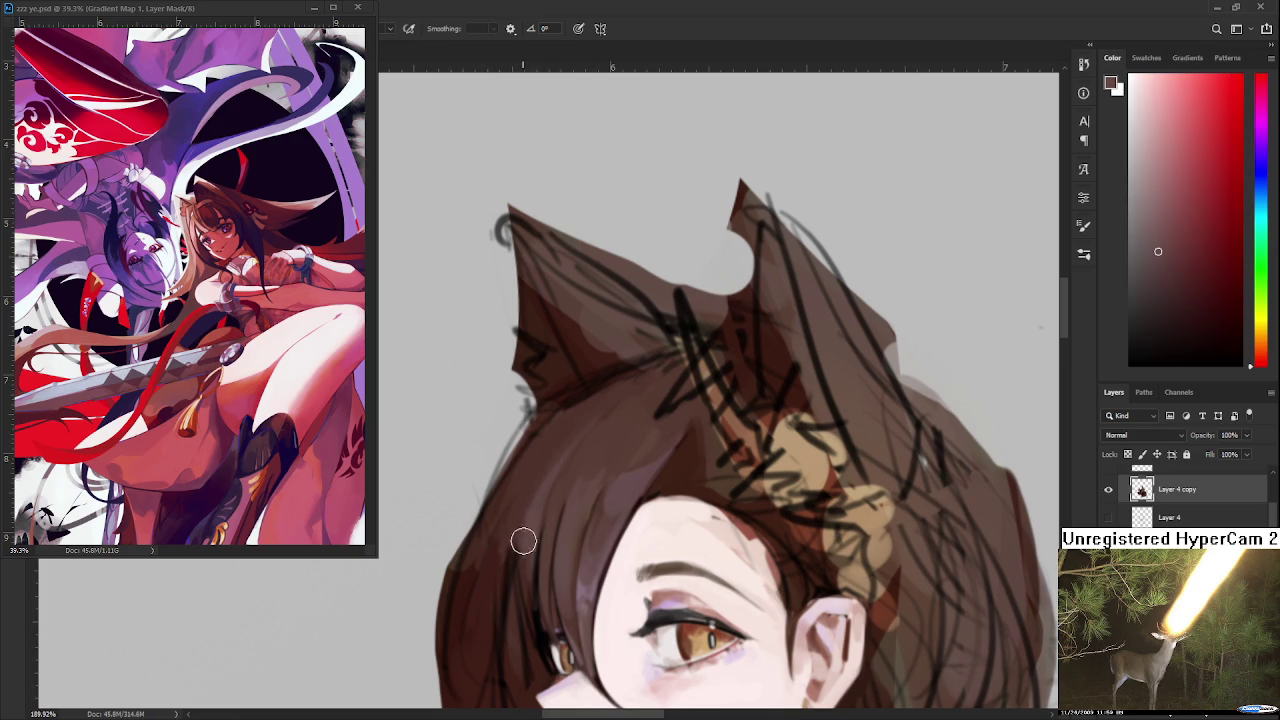
left_click(532, 480, "alt")
left_click(588, 485, "alt")
left_click(609, 449, "alt")
left_click(580, 487, "alt")
- Fine-tune the hair brown, then shift the view down and resample the hair
scroll(573, 553, "down", 2)
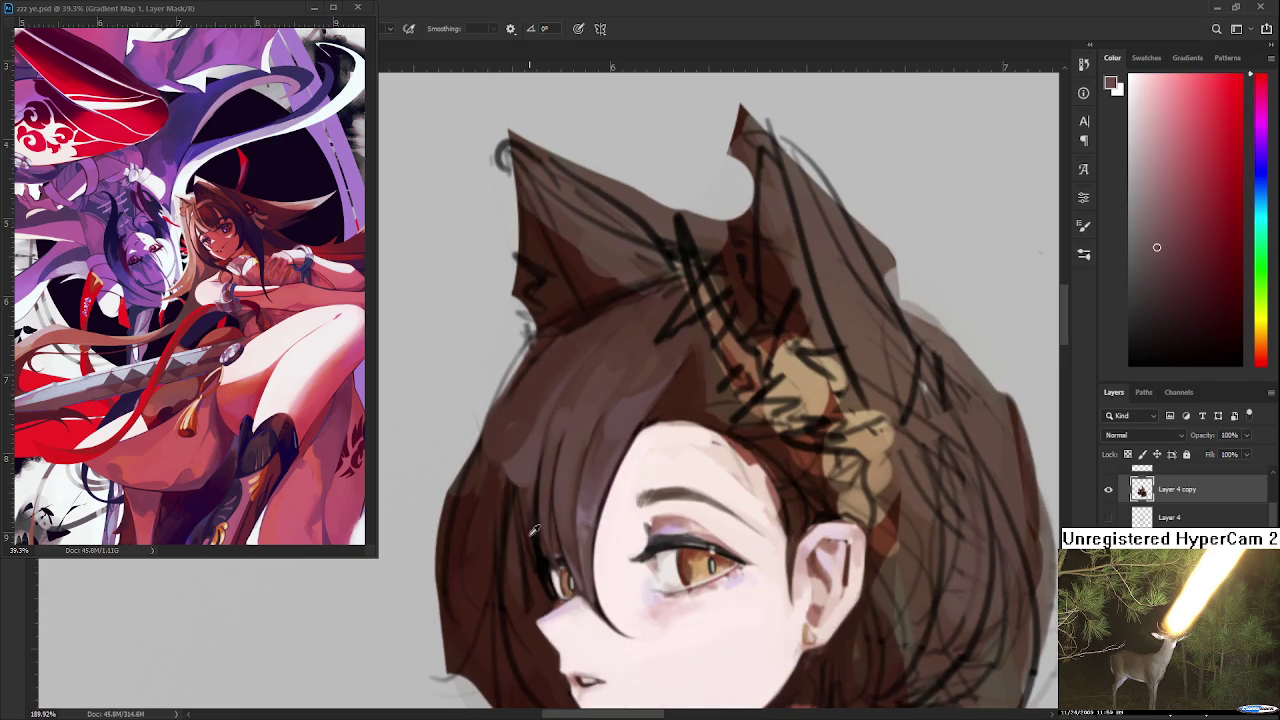
left_click(520, 532, "alt")
left_click(533, 397, "alt")
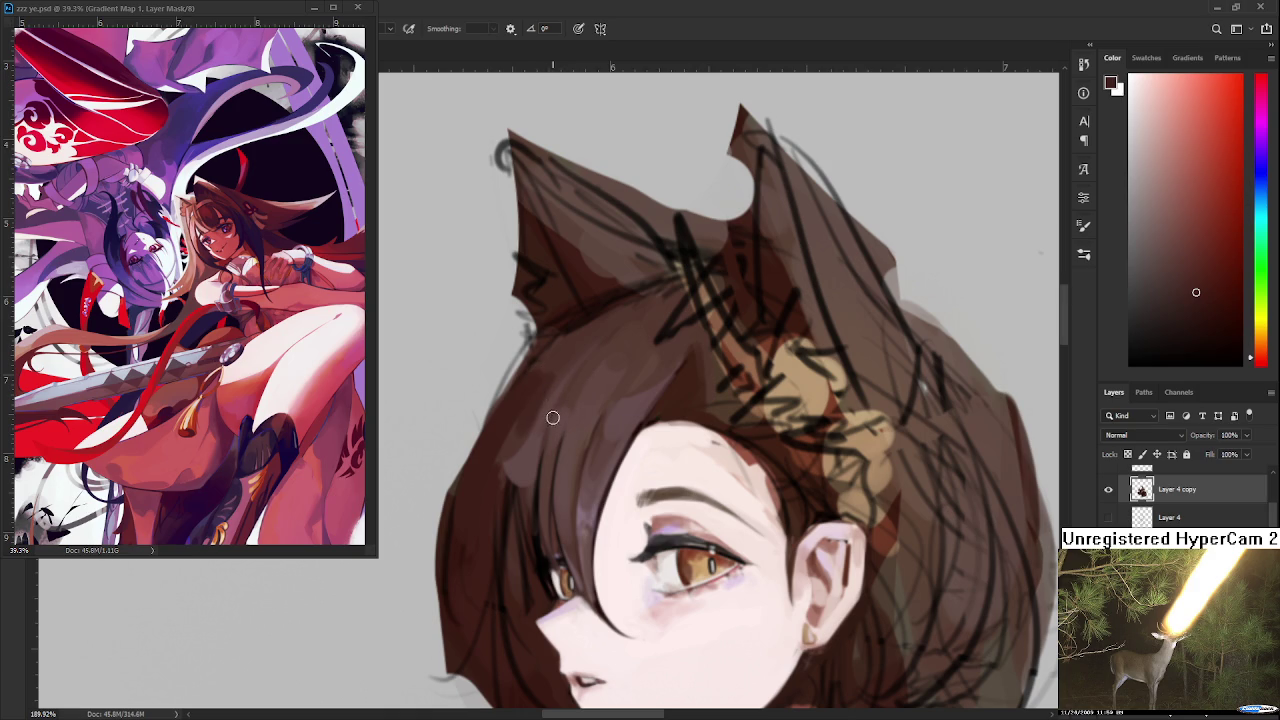
scroll(555, 492, "down", 1)
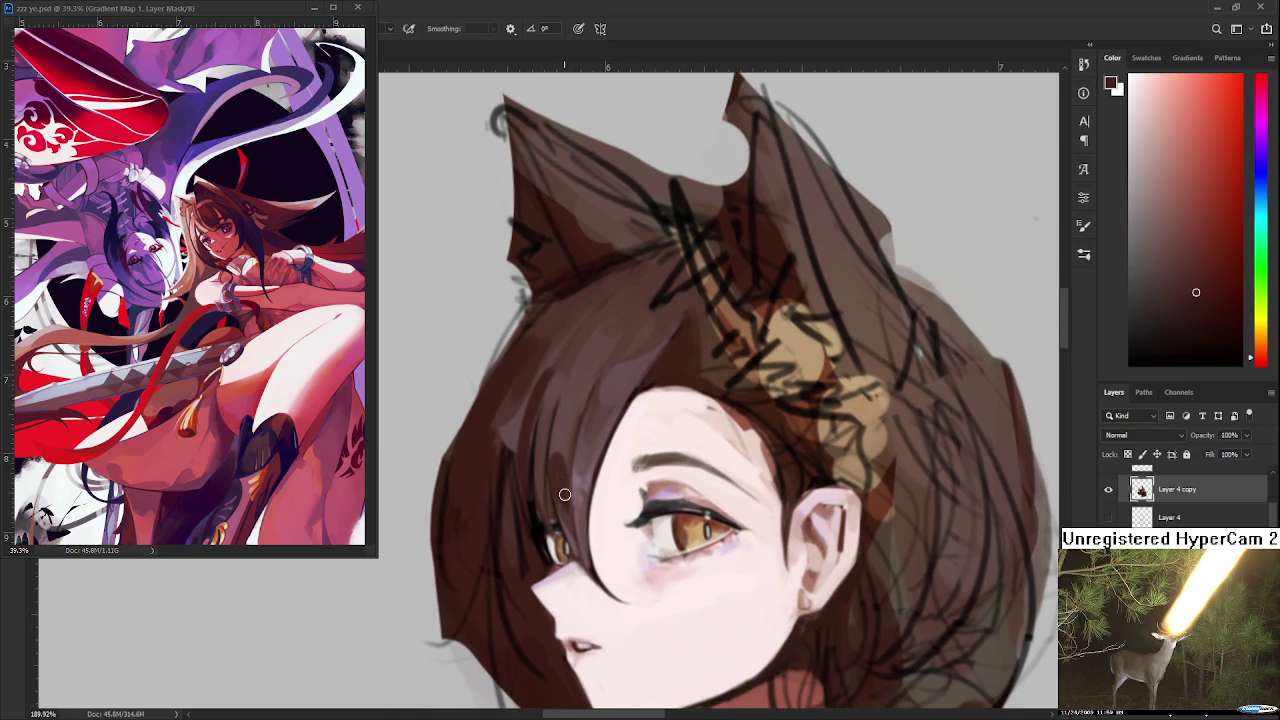
left_click_drag(565, 474, 562, 540)
left_click(560, 514, "alt")
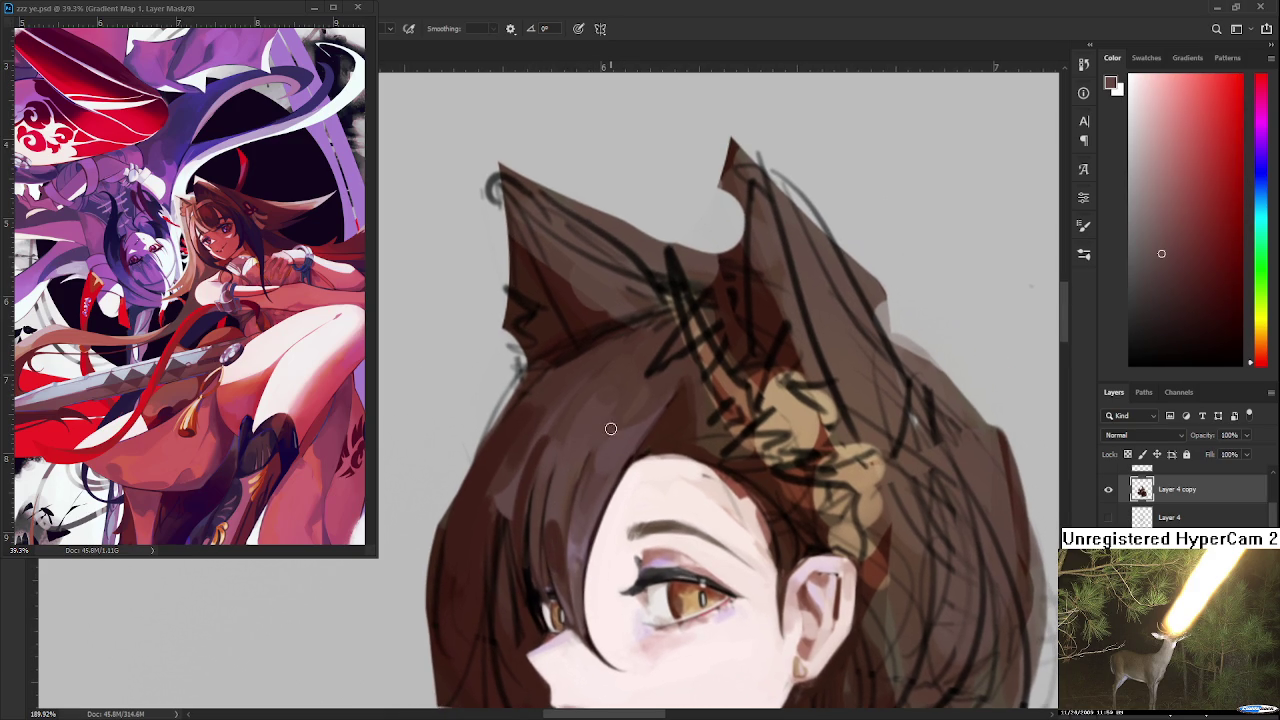
- Sample a forehead brown and a lighter brown below the ear, framing the ear tops
left_click(560, 520, "alt")
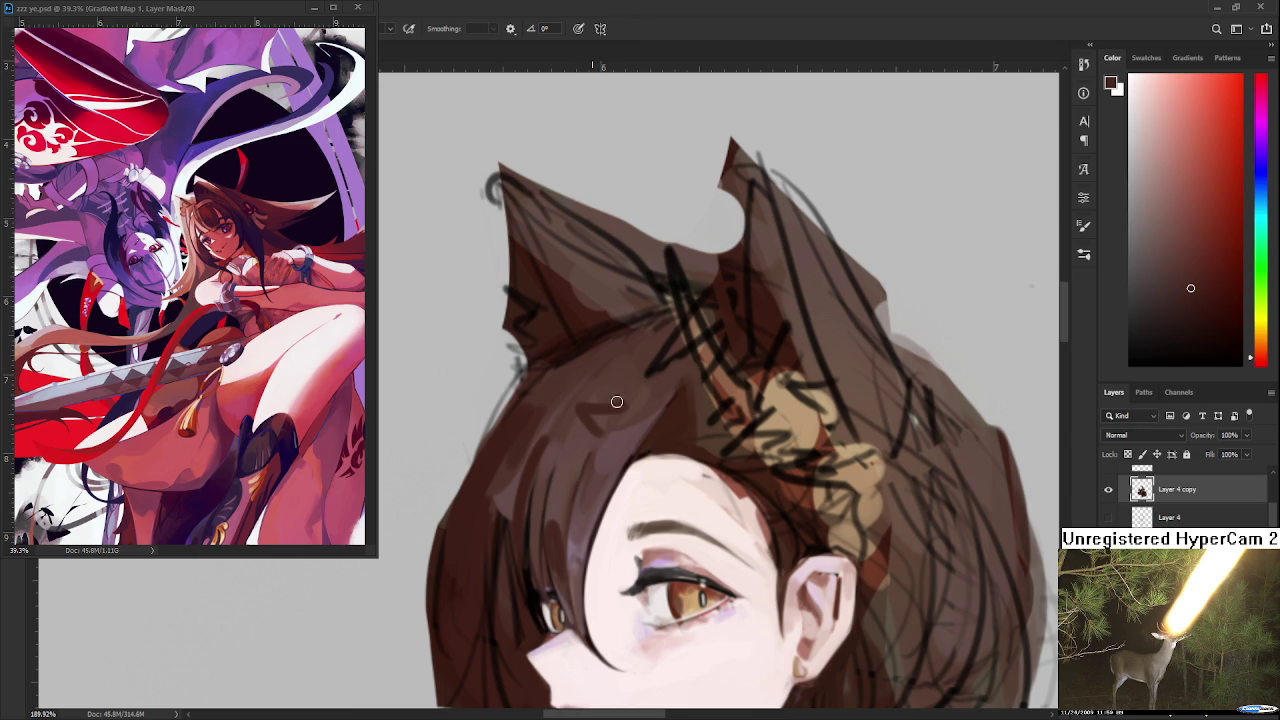
left_click(644, 380, "alt")
left_click(606, 391, "alt")
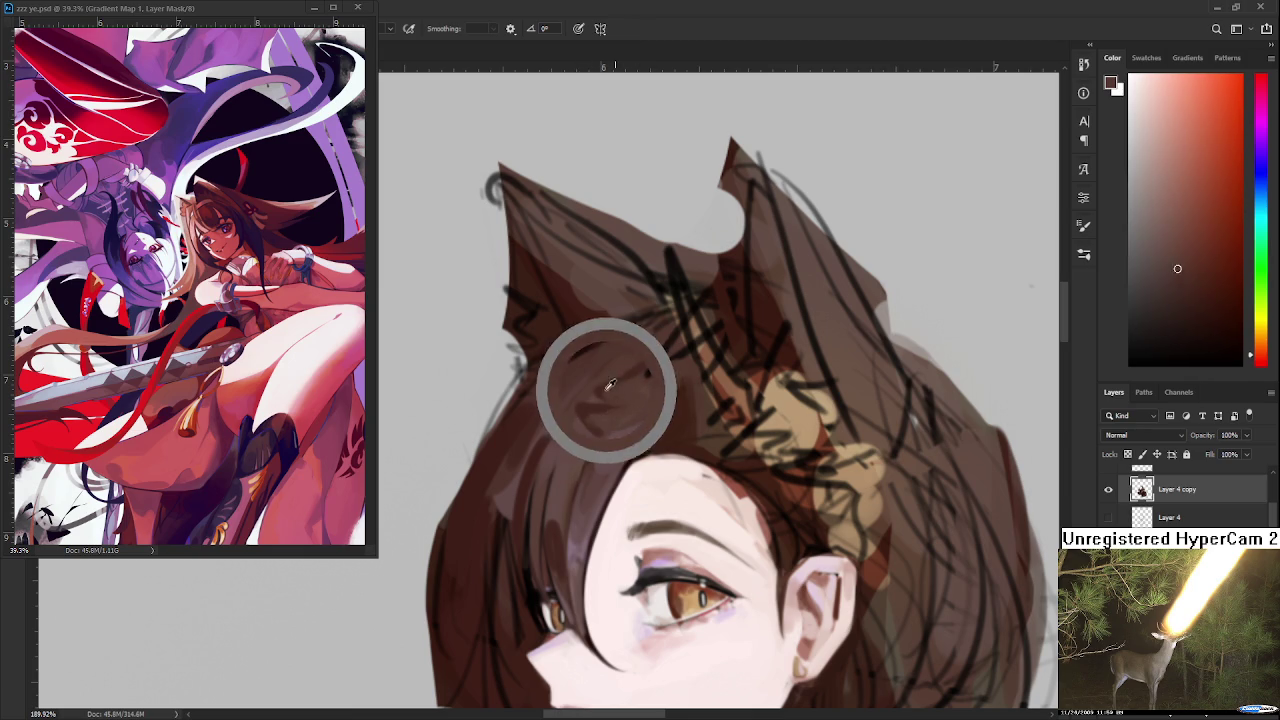
left_click_drag(614, 356, 558, 459)
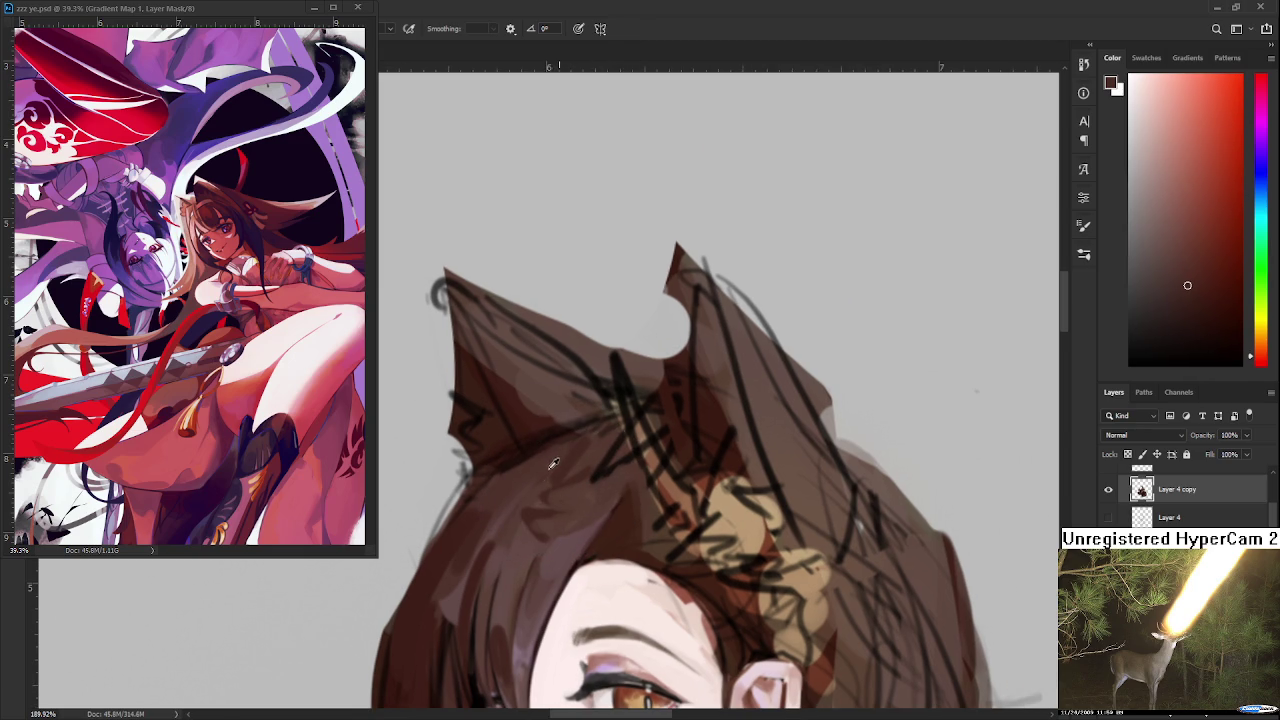
- Sample one more hair brown from the left side of the hair
left_click(553, 464, "alt")
scroll(550, 460, "down", 2)
scroll(628, 440, "down", 3)
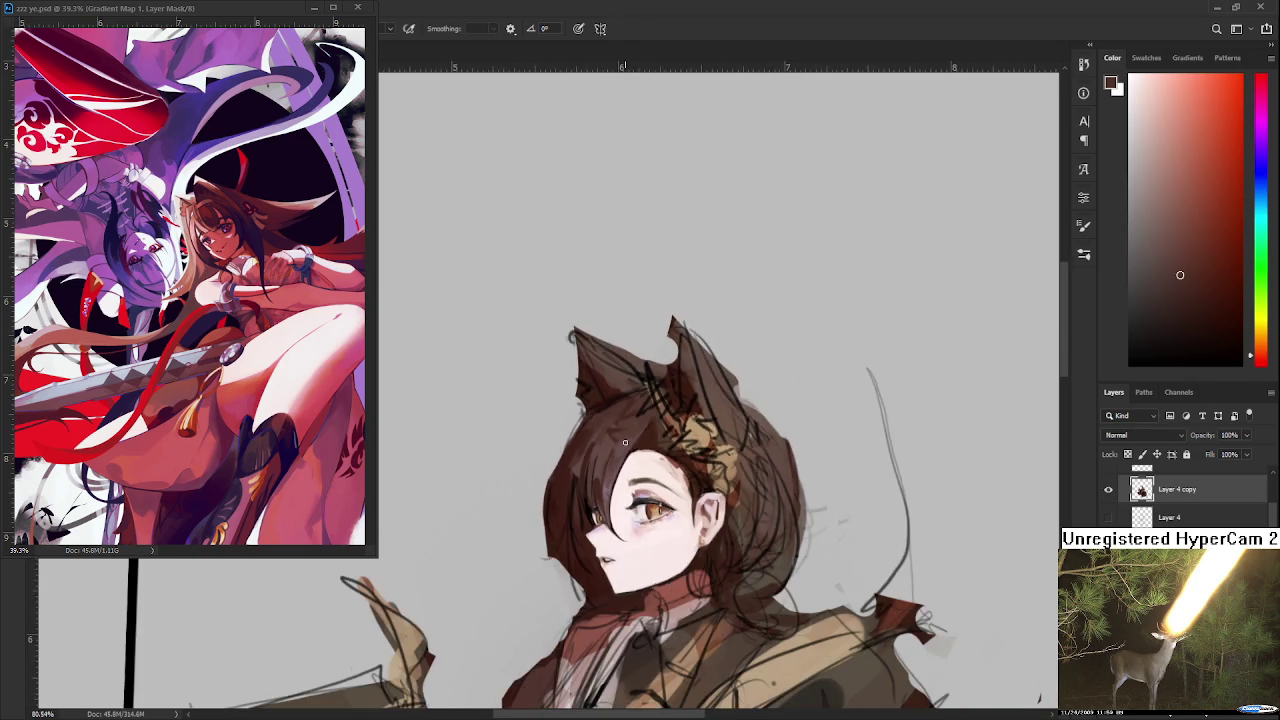
scroll(625, 442, "up", 3)
scroll(523, 464, "down", 1)
left_click(520, 479, "alt")
- Erase back the hair's left outer edge, undoing the last erase
key("e")
left_click_drag(486, 460, 476, 550)
left_click_drag(504, 430, 484, 610)
left_click_drag(496, 456, 488, 624)
key("ctrl+z")
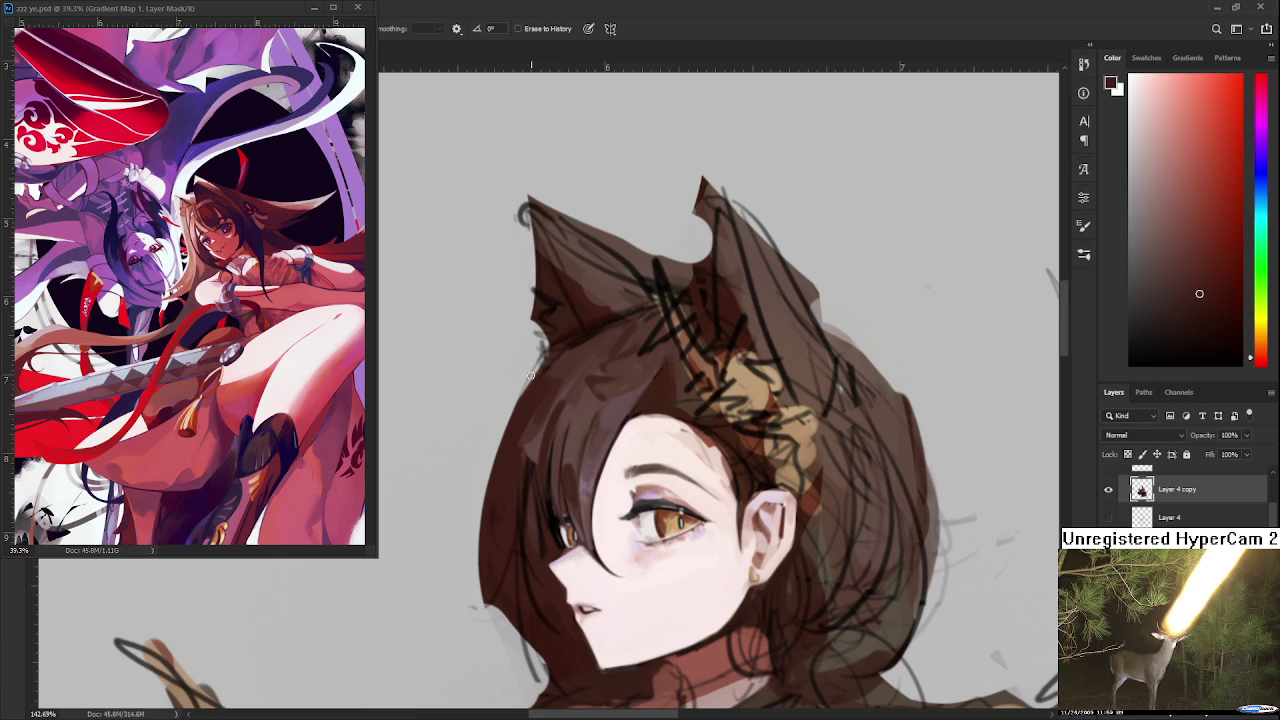
- Thin the left hair edge into broken strands by erasing gaps along it
left_click_drag(483, 588, 469, 503)
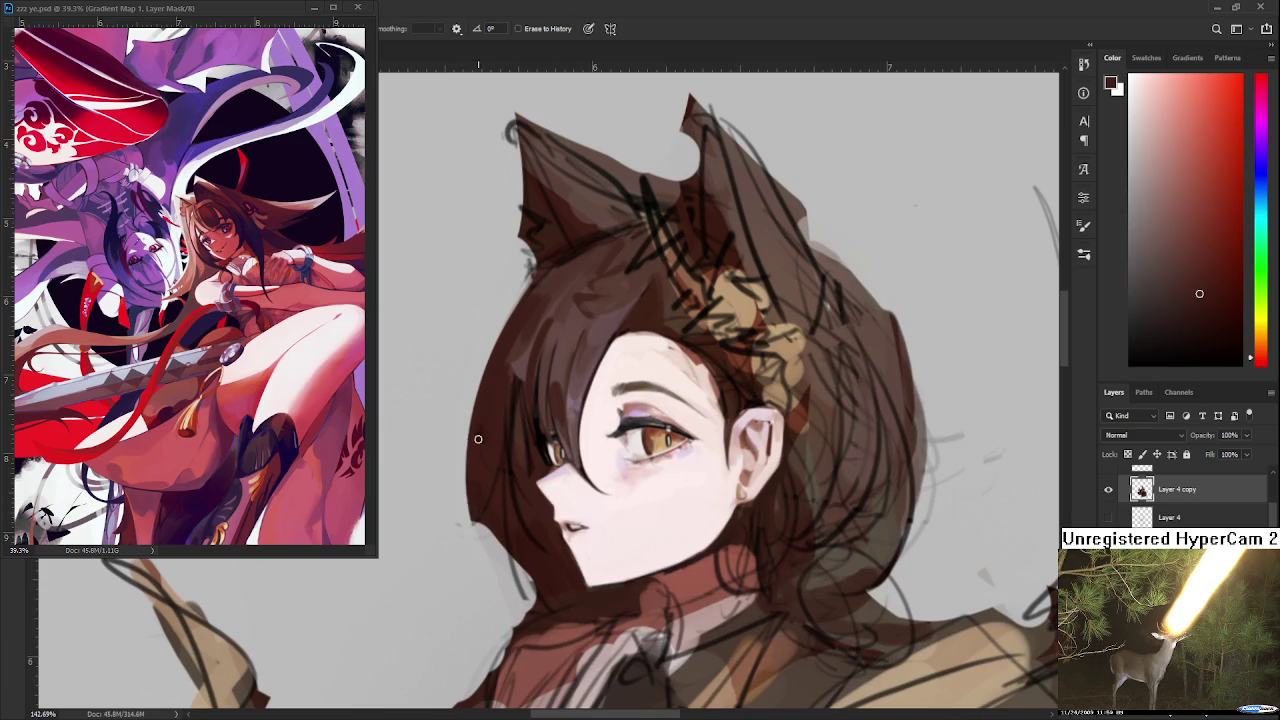
left_click_drag(486, 424, 500, 530)
mouse_move(480, 455)
left_mouse_down()
mouse_move(486, 545)
mouse_move(476, 525)
mouse_move(500, 555)
mouse_move(497, 575)
left_mouse_up()
left_click_drag(490, 425, 476, 460)
left_click_drag(504, 530, 518, 580)
- Paint a dark strand and a short dark stroke back along the left hair edge
key("b")
left_click(499, 419, "alt")
left_click_drag(492, 416, 490, 505)
mouse_move(492, 458)
left_mouse_down()
mouse_move(497, 524)
mouse_move(503, 501)
left_mouse_up()
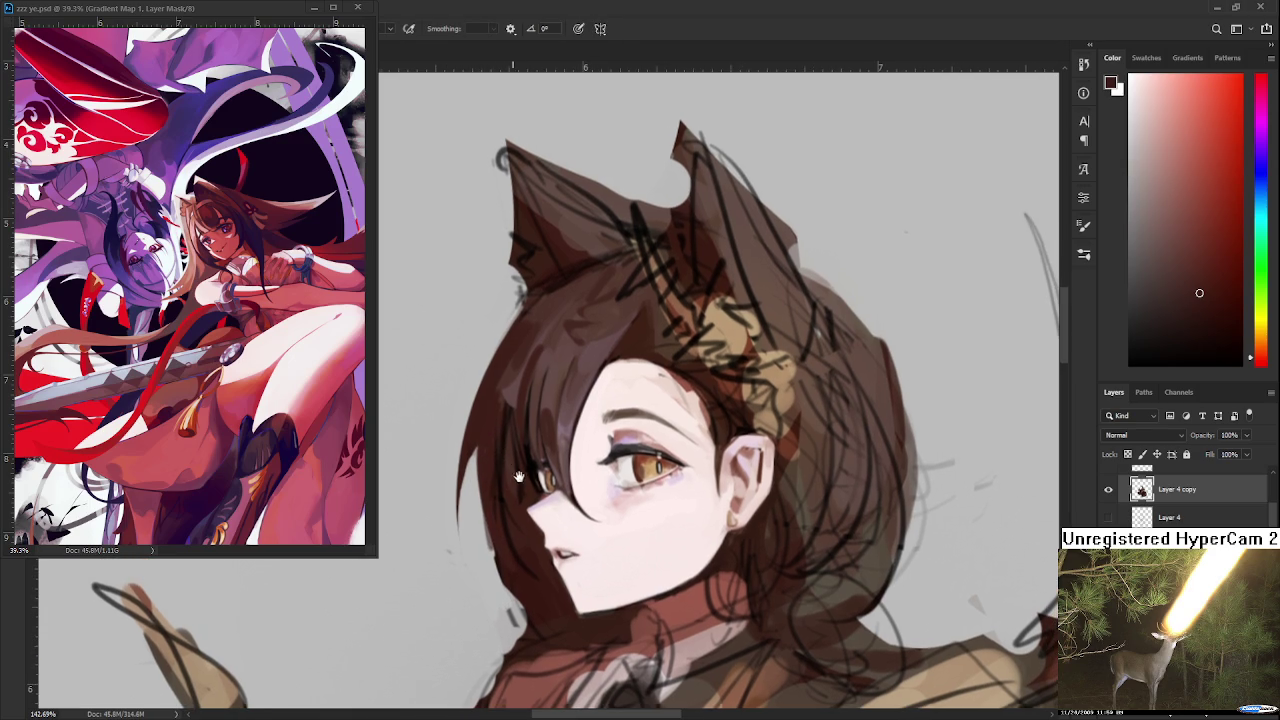
left_click(528, 425, "alt")
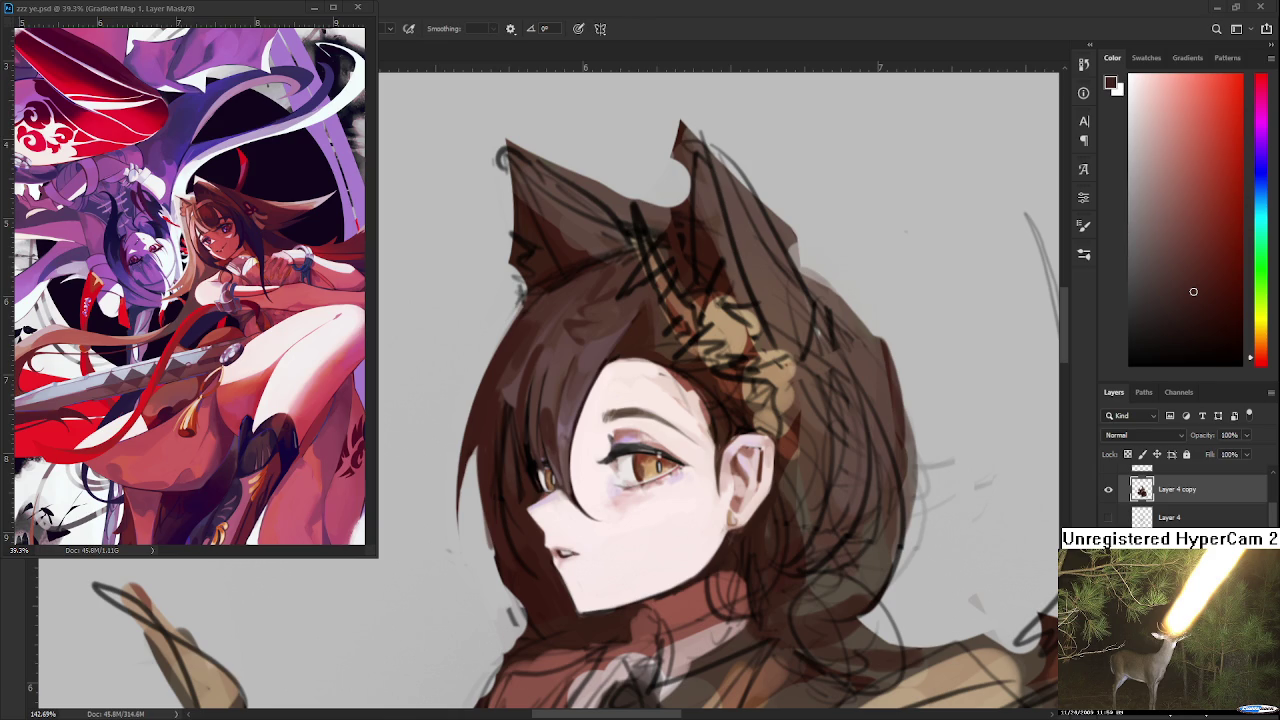
- Paint light pink skin tone over the hair just below the cheek
left_click(507, 465, "alt")
left_click(537, 560, "alt")
left_click(612, 427, "alt")
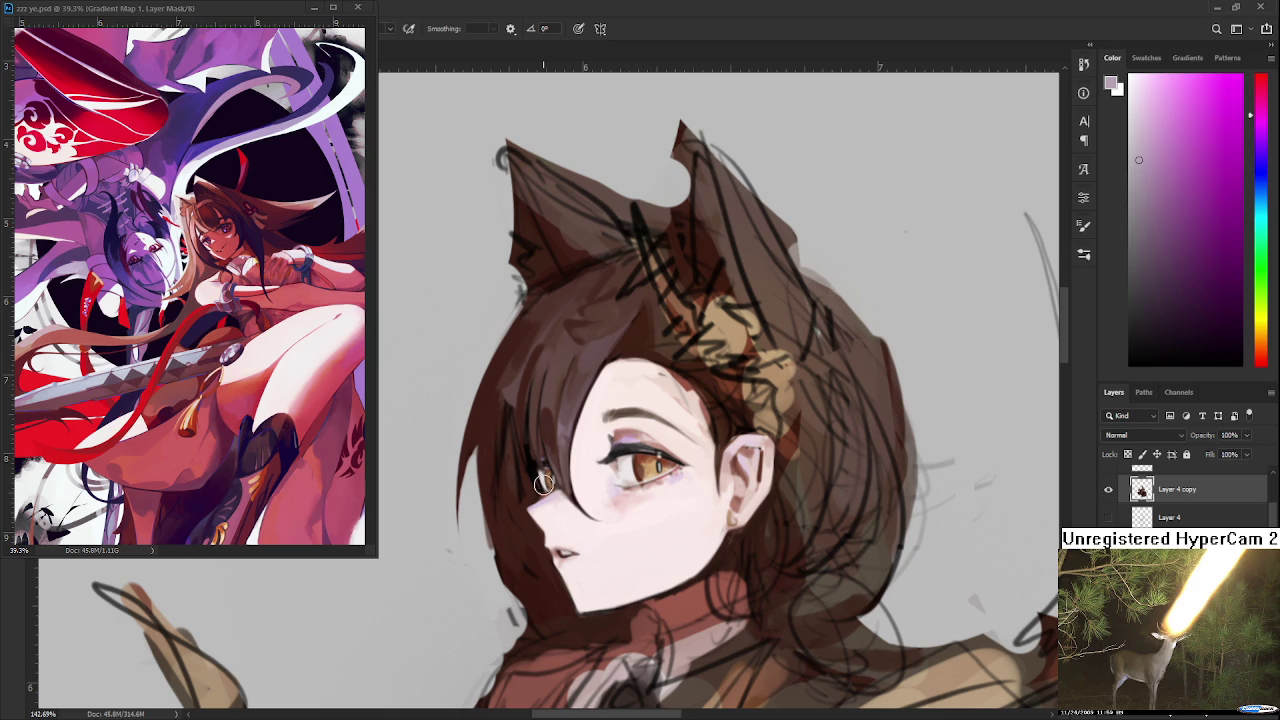
left_click_drag(509, 478, 524, 600)
left_click_drag(520, 515, 535, 612)
- Brush greyish-lavender light along the hair edge beside the cheek
left_click(543, 581, "alt")
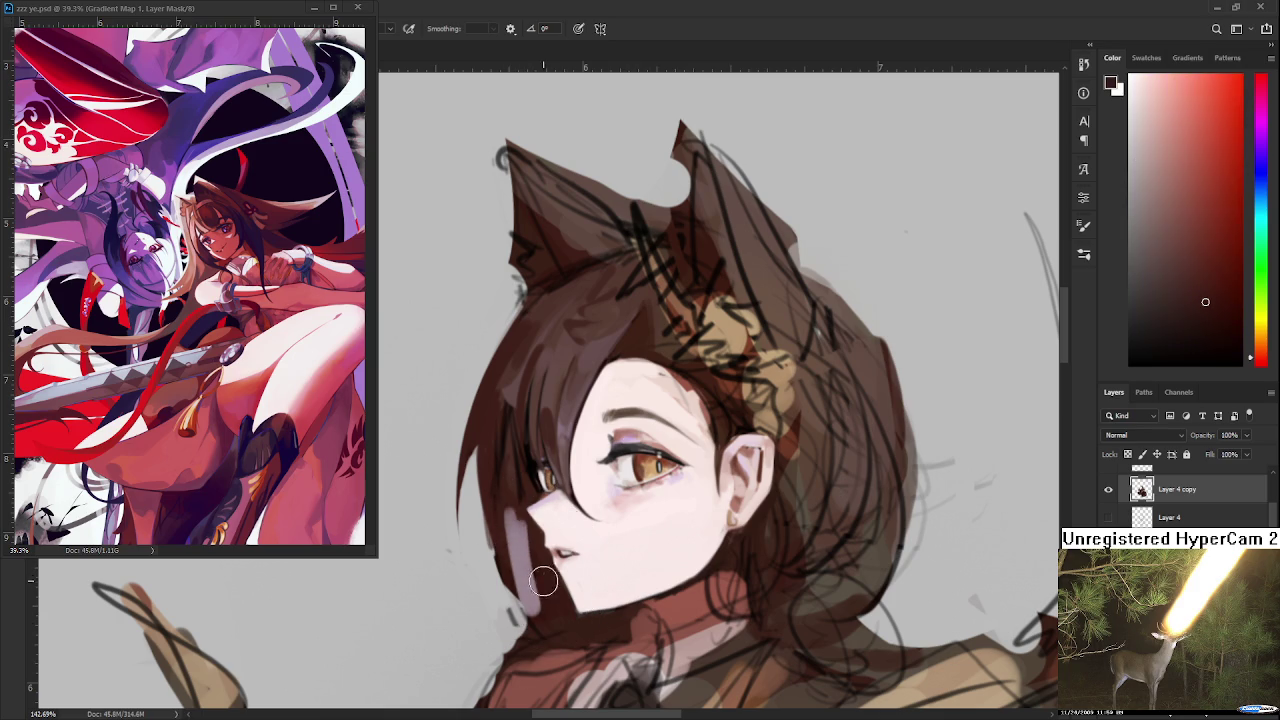
left_click(529, 543, "alt")
mouse_move(522, 525)
left_mouse_down()
mouse_move(532, 588)
mouse_move(530, 553)
mouse_move(552, 596)
left_mouse_up()
mouse_move(512, 490)
left_mouse_down()
mouse_move(510, 590)
mouse_move(530, 528)
mouse_move(526, 462)
left_mouse_up()
scroll(525, 387, "down", 2)
scroll(525, 385, "up", 5)
left_click_drag(535, 415, 550, 480)
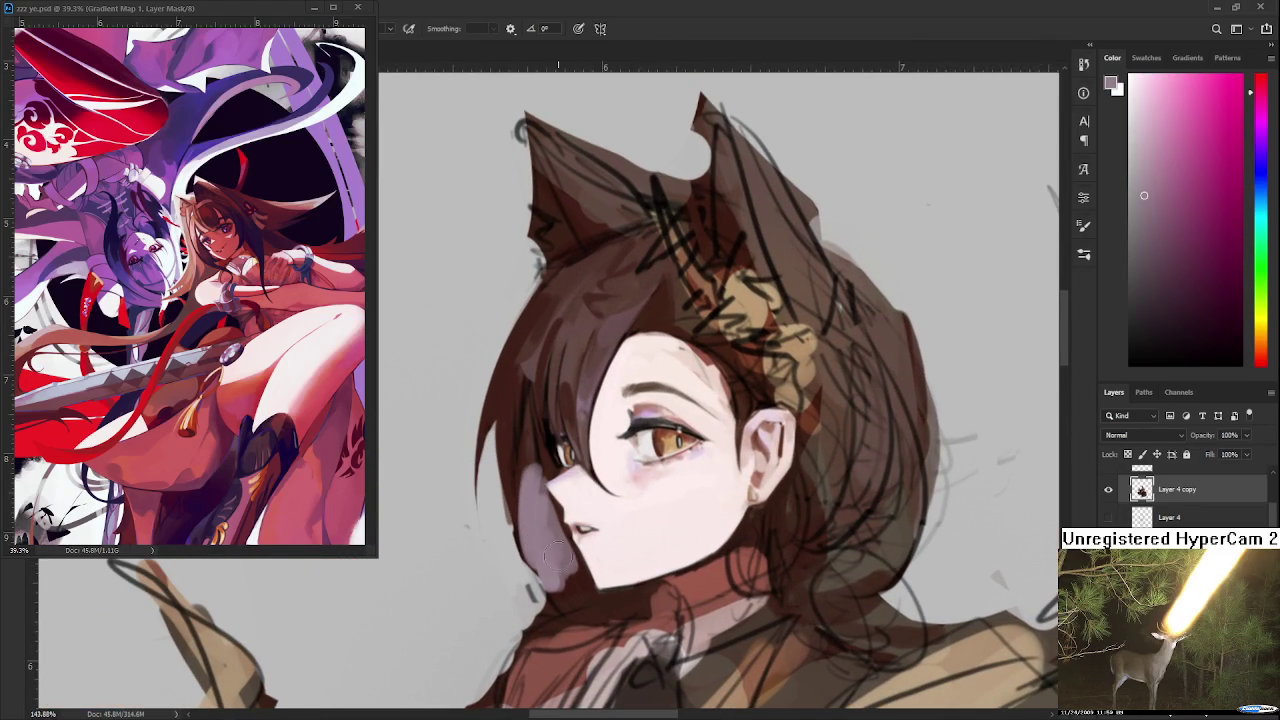
- Add a lavender stroke on the hair beside the face, then paint a dark red-brown strand over it
left_click(529, 514, "alt")
left_click(536, 490, "alt")
left_click_drag(526, 445, 528, 540)
left_click(528, 457, "alt")
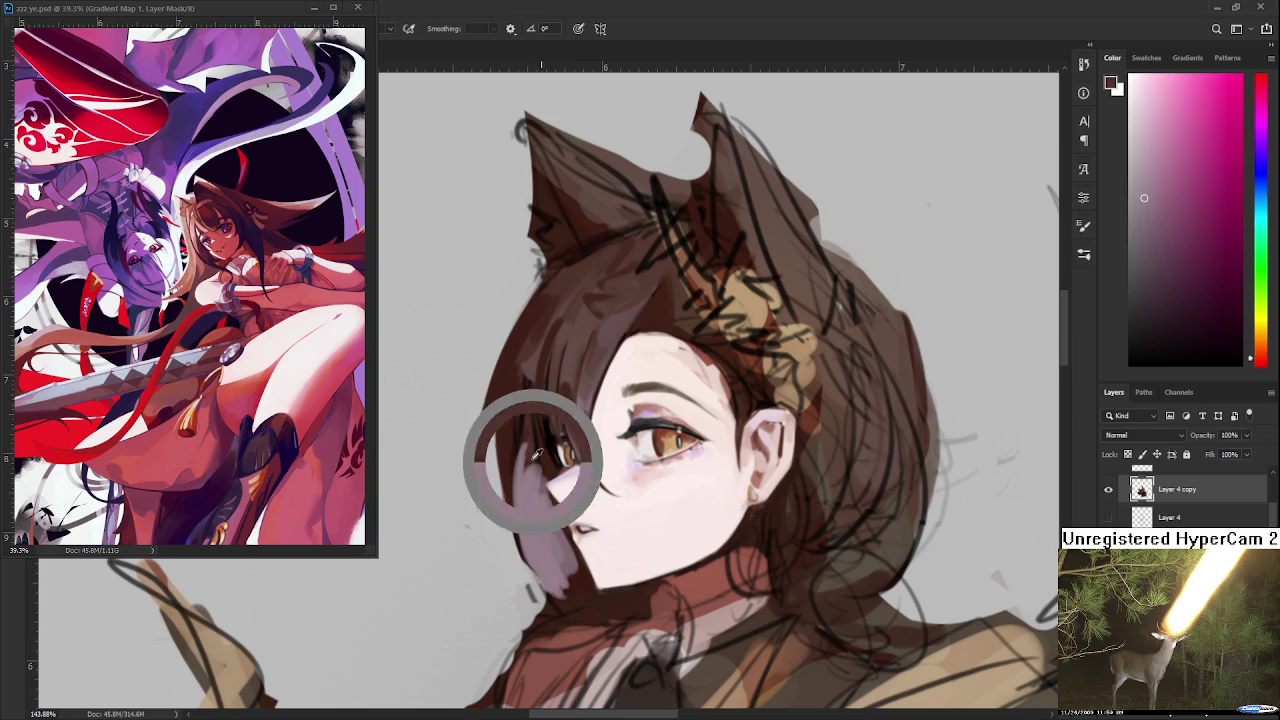
left_click_drag(526, 442, 543, 472)
left_click(542, 471, "alt")
left_click(543, 470, "alt")
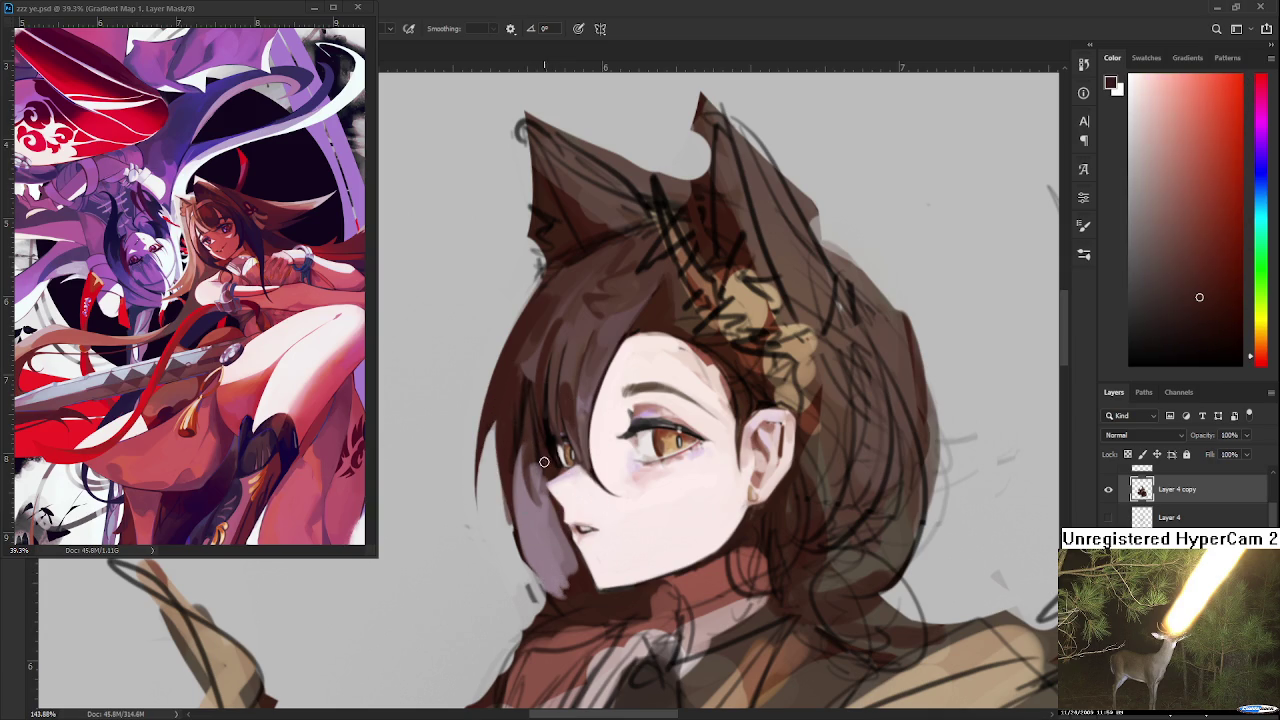
left_click(534, 461, "alt")
left_click_drag(532, 459, 538, 496)
left_click(525, 454, "alt")
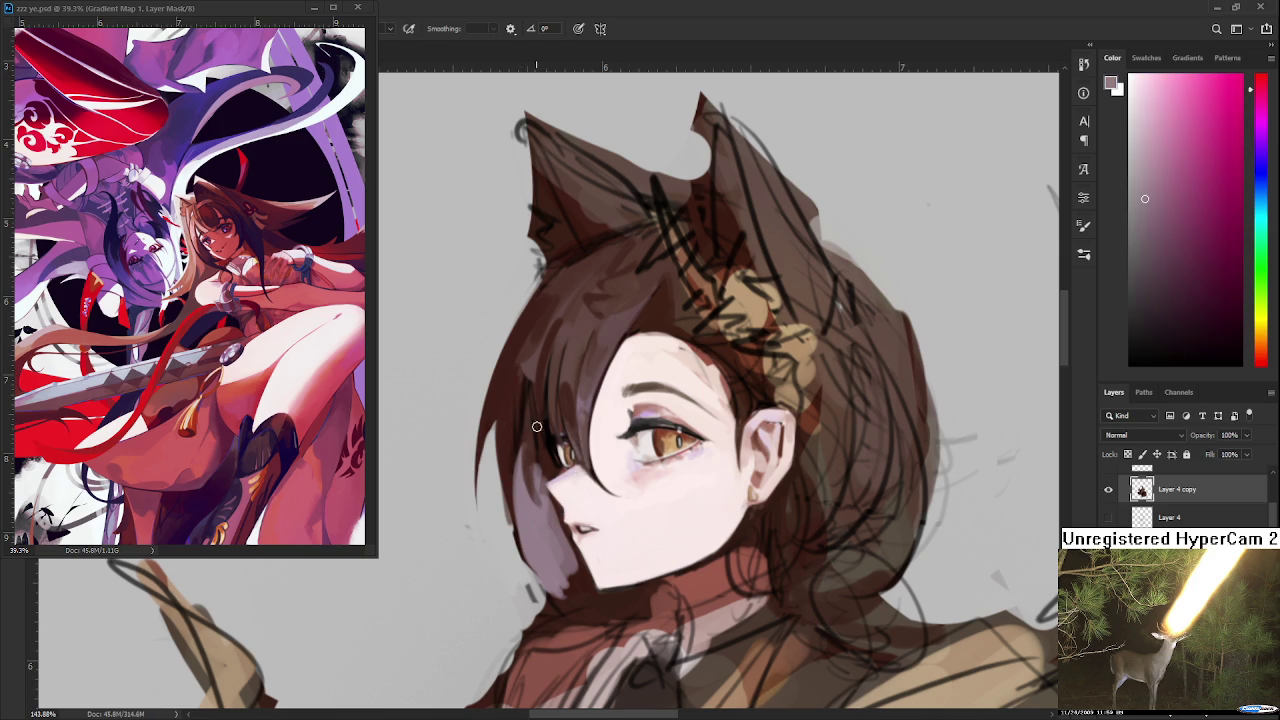
- Brush a pale pinkish-grey skin-tone stroke down the hair edge beside the face and eye
left_click_drag(536, 426, 527, 364)
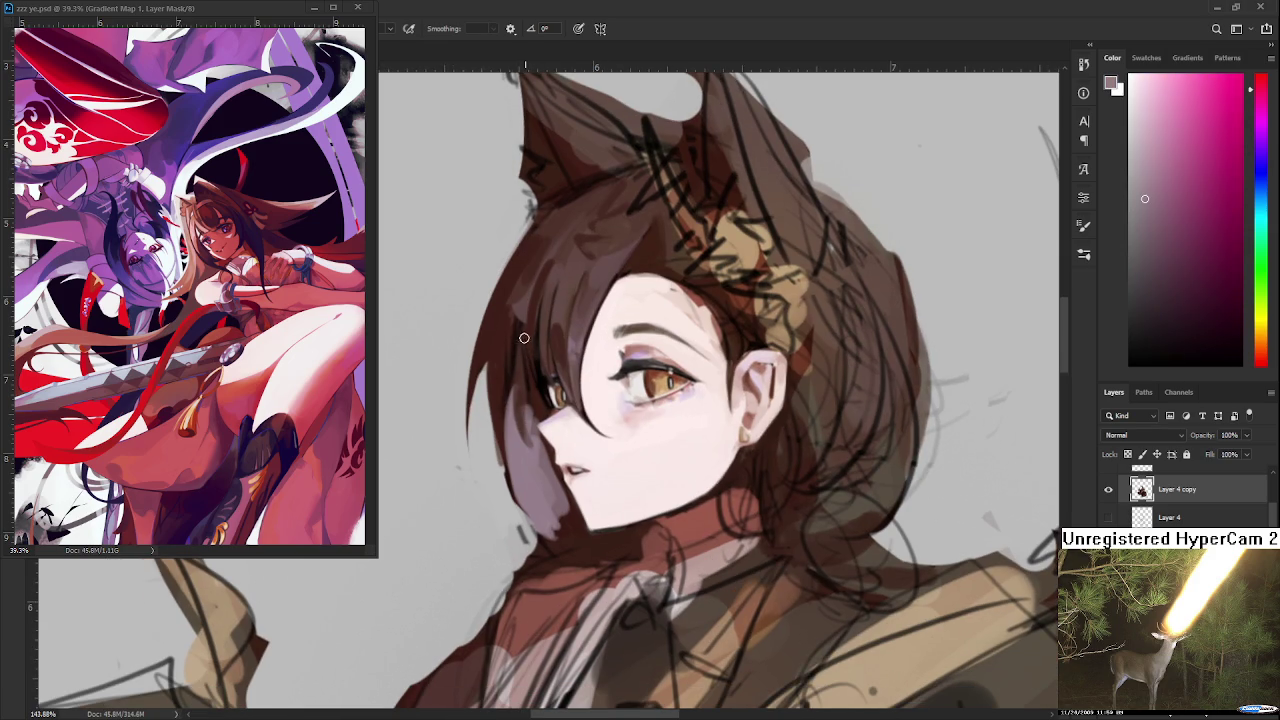
left_click_drag(524, 346, 522, 440)
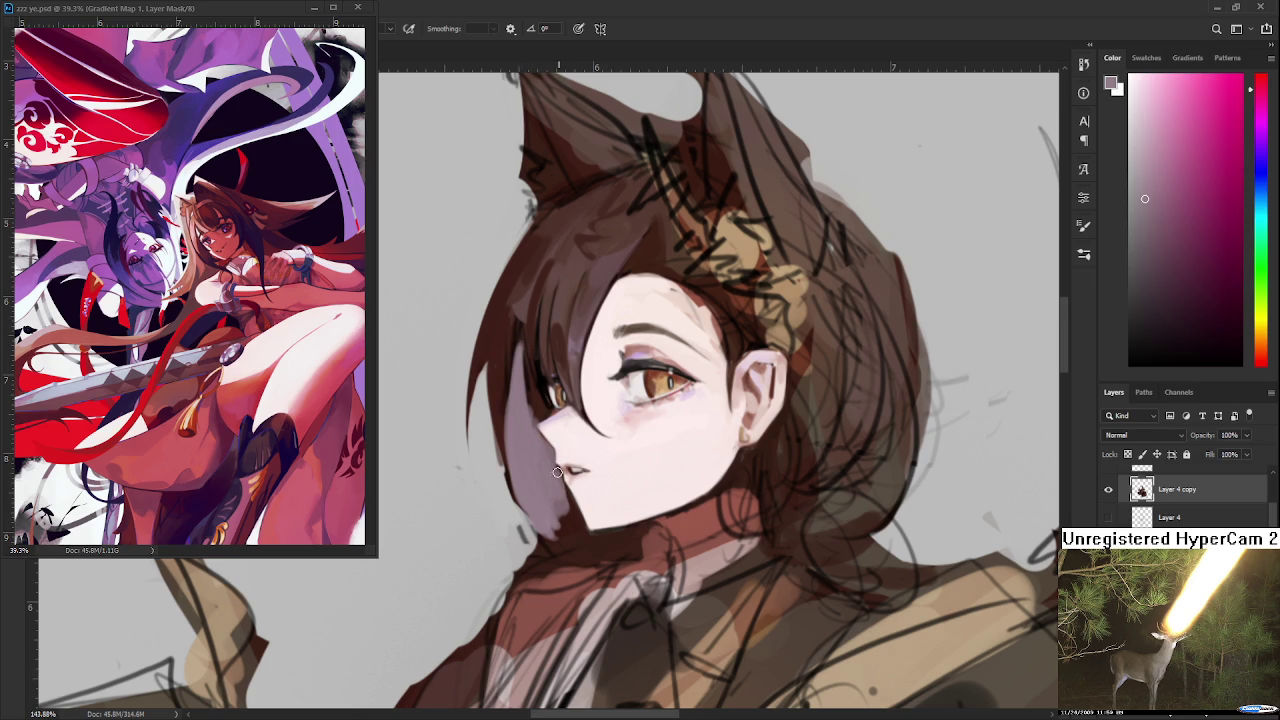
mouse_move(575, 525)
left_mouse_down()
mouse_move(547, 465)
mouse_move(503, 450)
left_mouse_up()
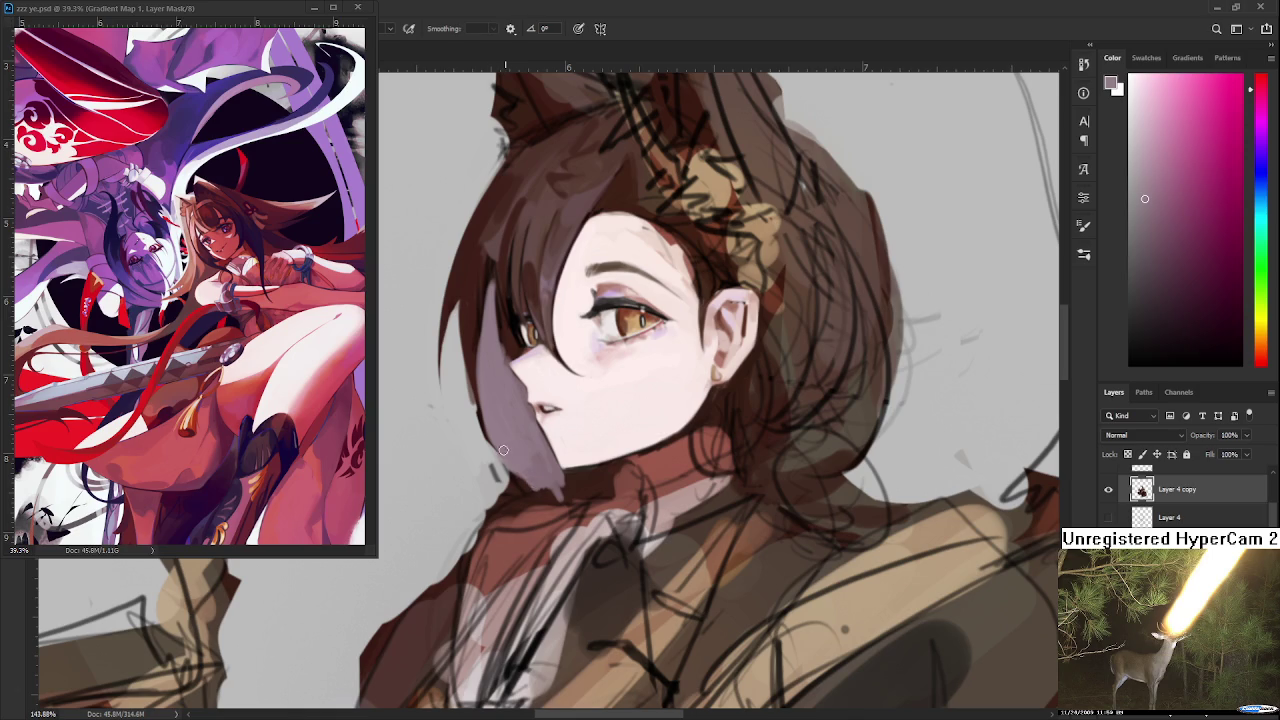
left_click_drag(493, 335, 506, 460)
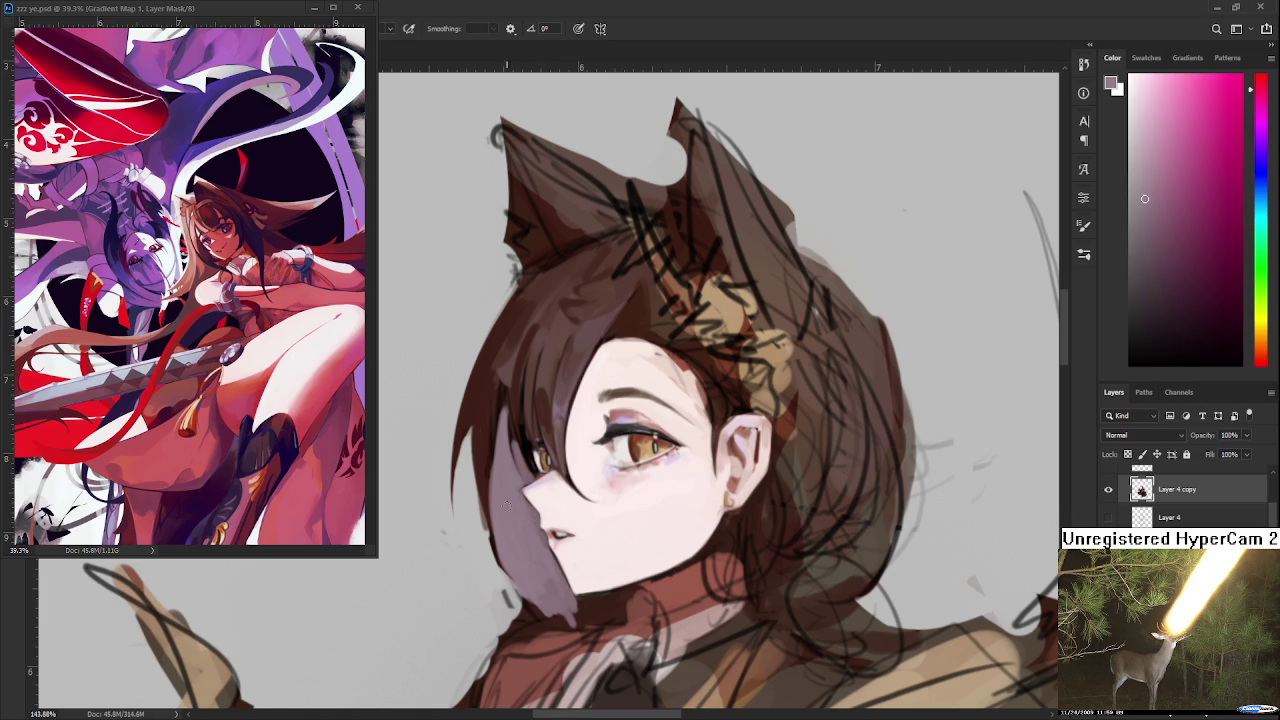
- Erase the dark edge between the cheek shadow and the hair
left_click_drag(504, 524, 496, 500)
key("e")
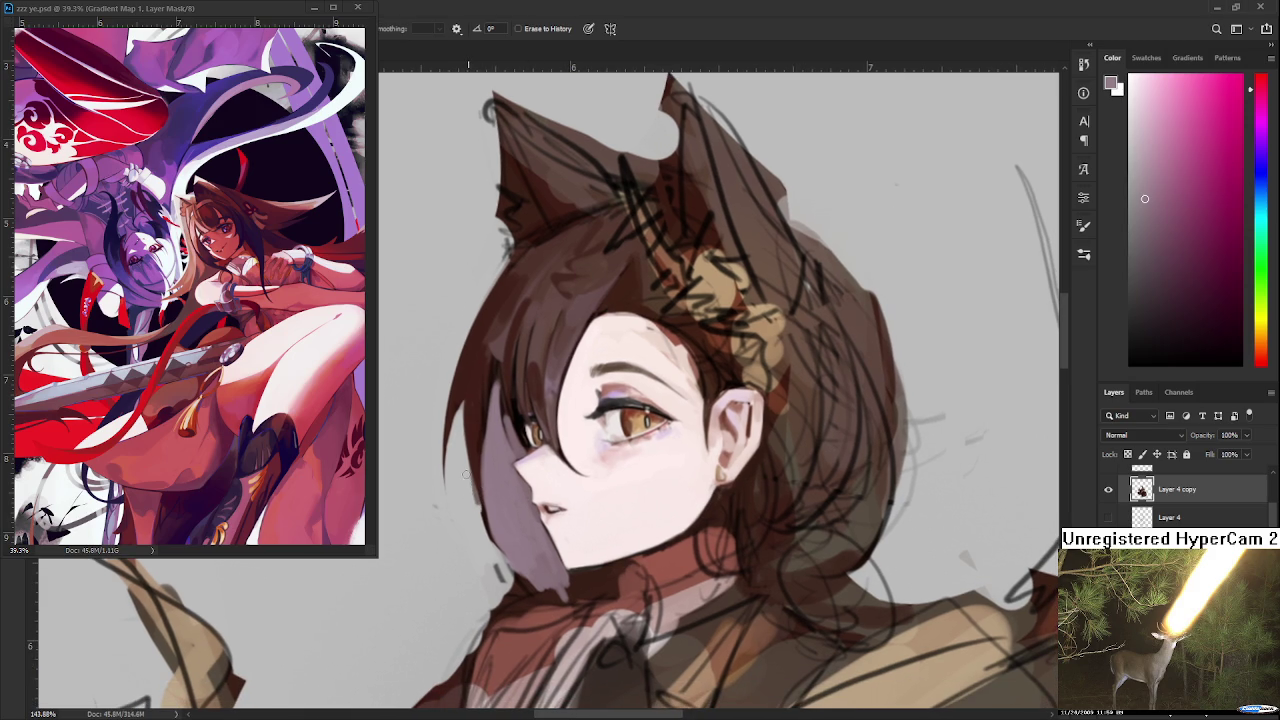
left_click_drag(496, 554, 466, 468)
- Brush light pink and mauve strokes down the dark hair strand left of the face
key("b")
left_click(476, 415, "alt")
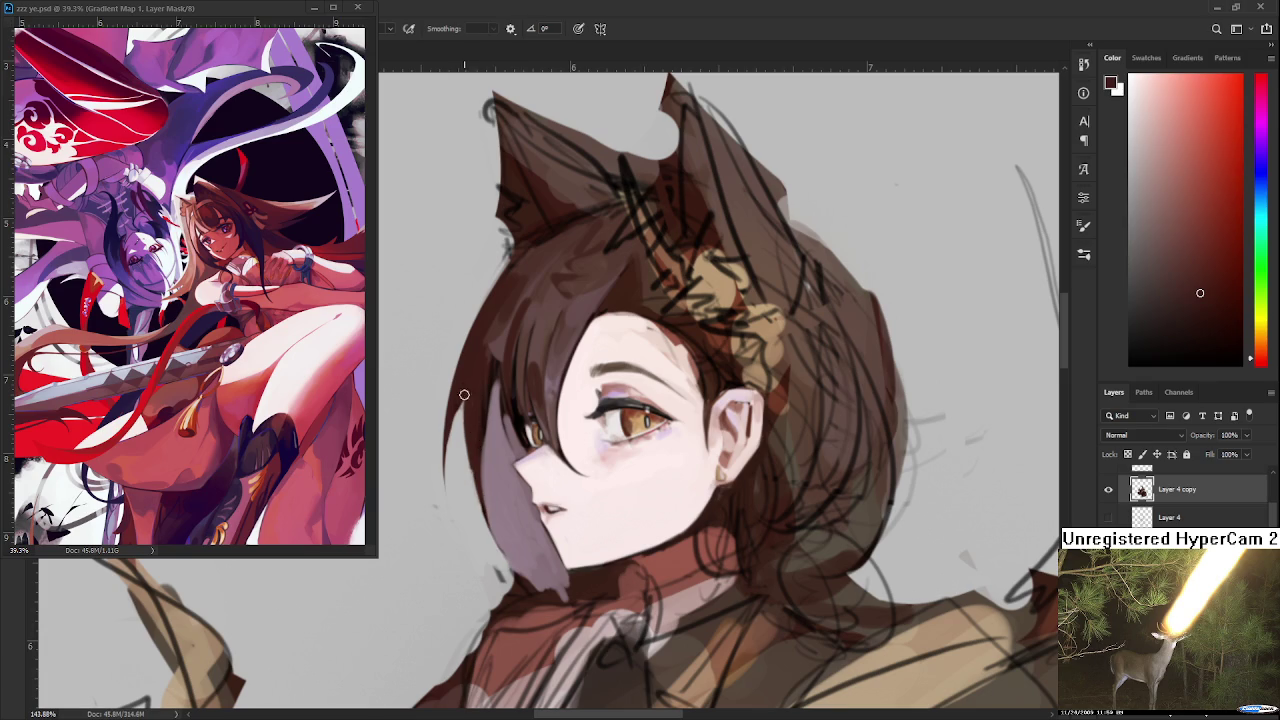
left_click(500, 457, "alt")
left_click_drag(488, 494, 496, 532)
left_click_drag(485, 445, 520, 565)
left_click_drag(482, 492, 522, 570)
left_click(502, 455, "alt")
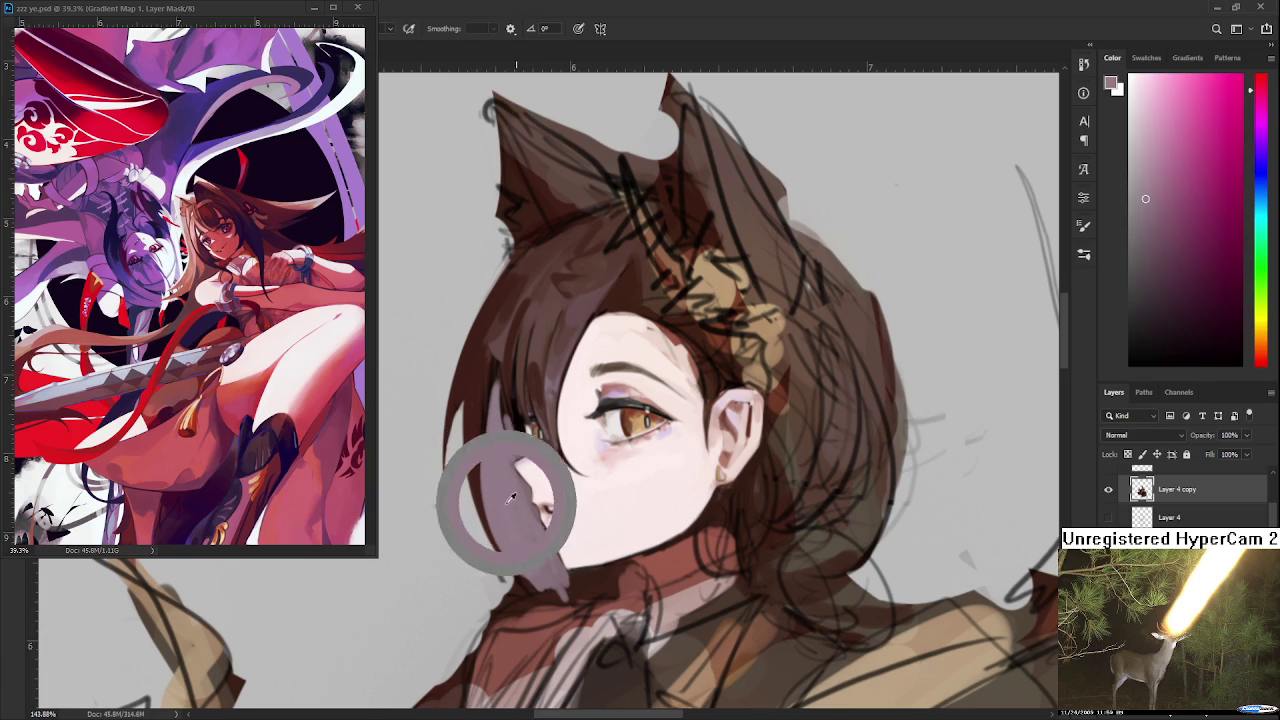
left_click(495, 405, "alt")
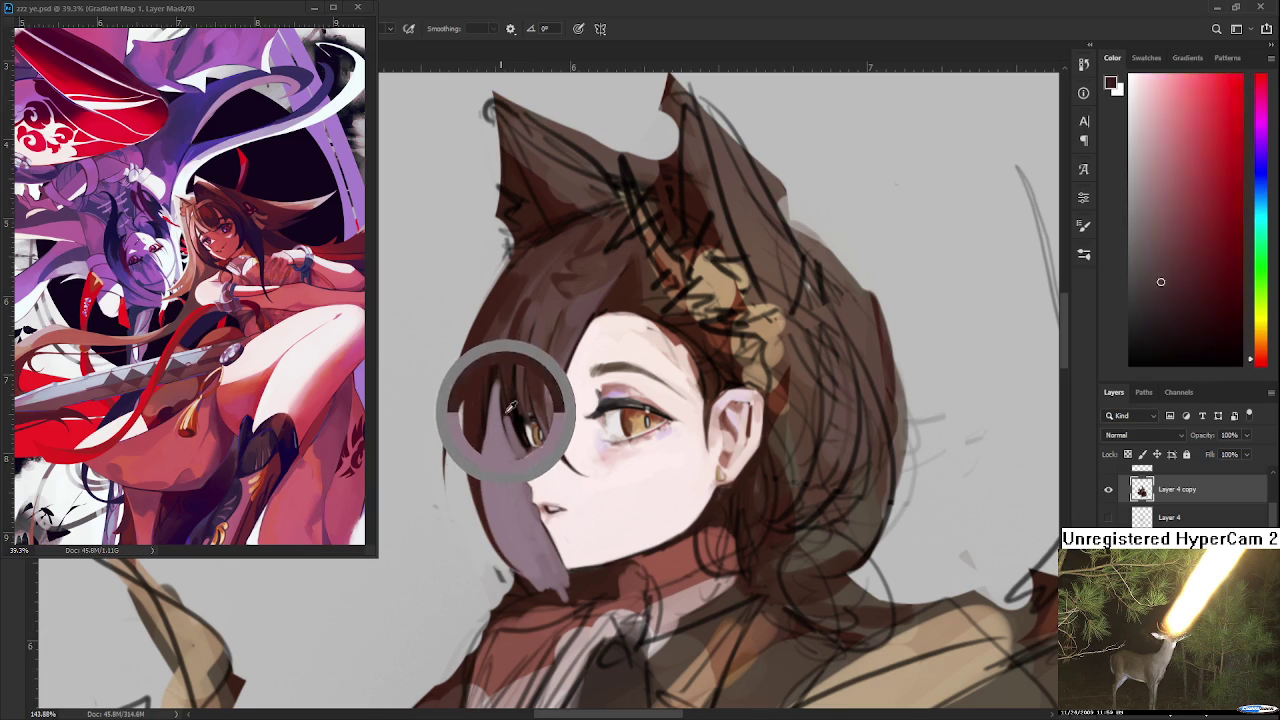
left_click(500, 405, "alt")
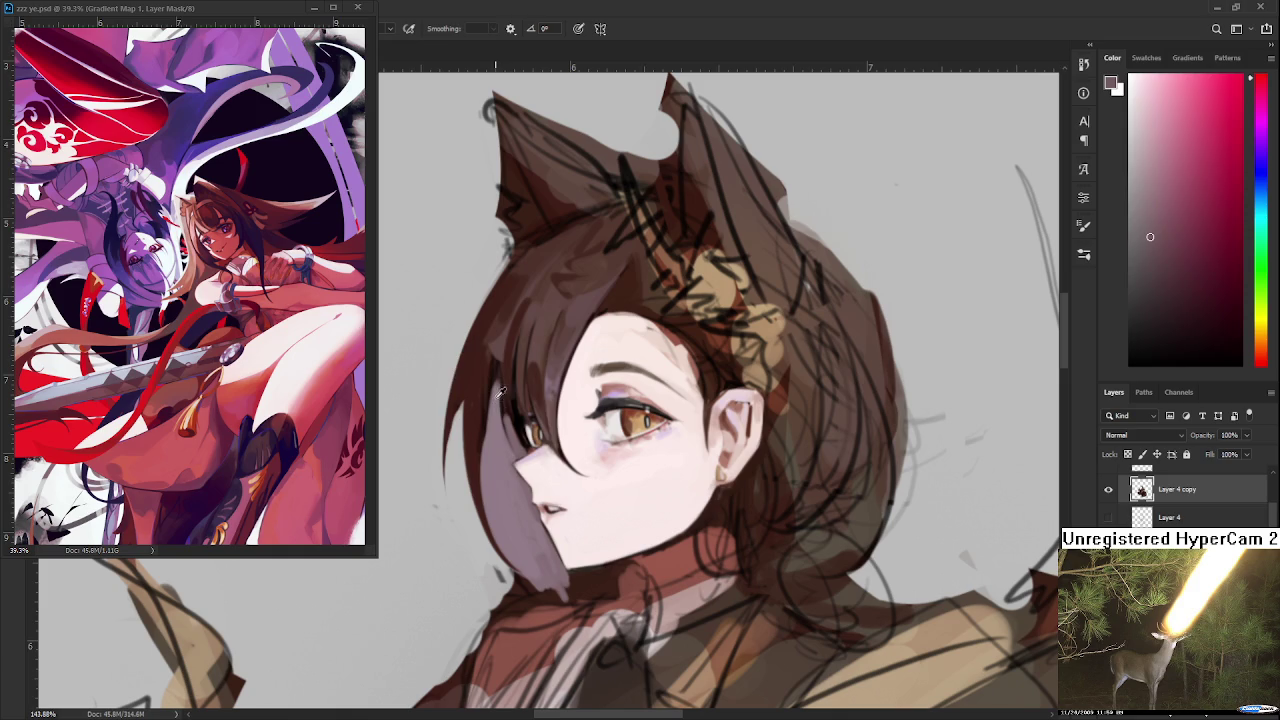
left_click_drag(492, 394, 487, 482)
left_click_drag(488, 410, 505, 550)
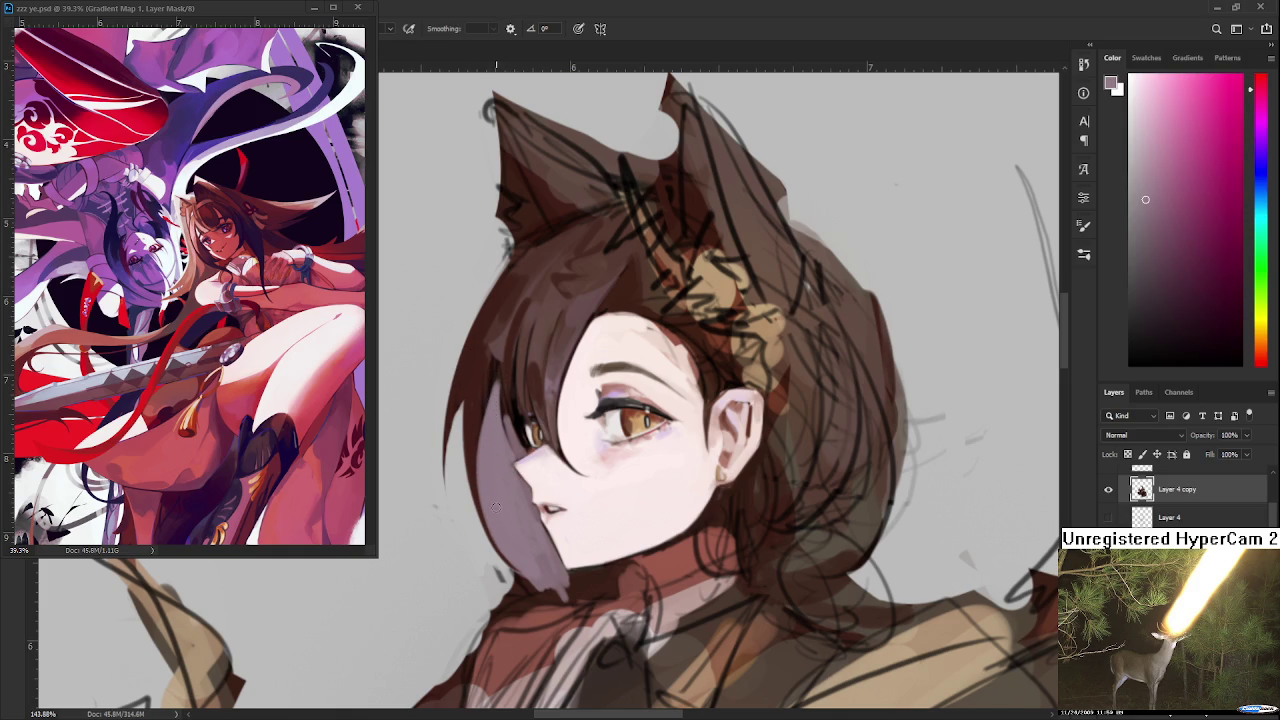
- Paint a dark red-brown strand down the hair edge, then light mauve over it by the cheek
left_click(485, 400, "alt")
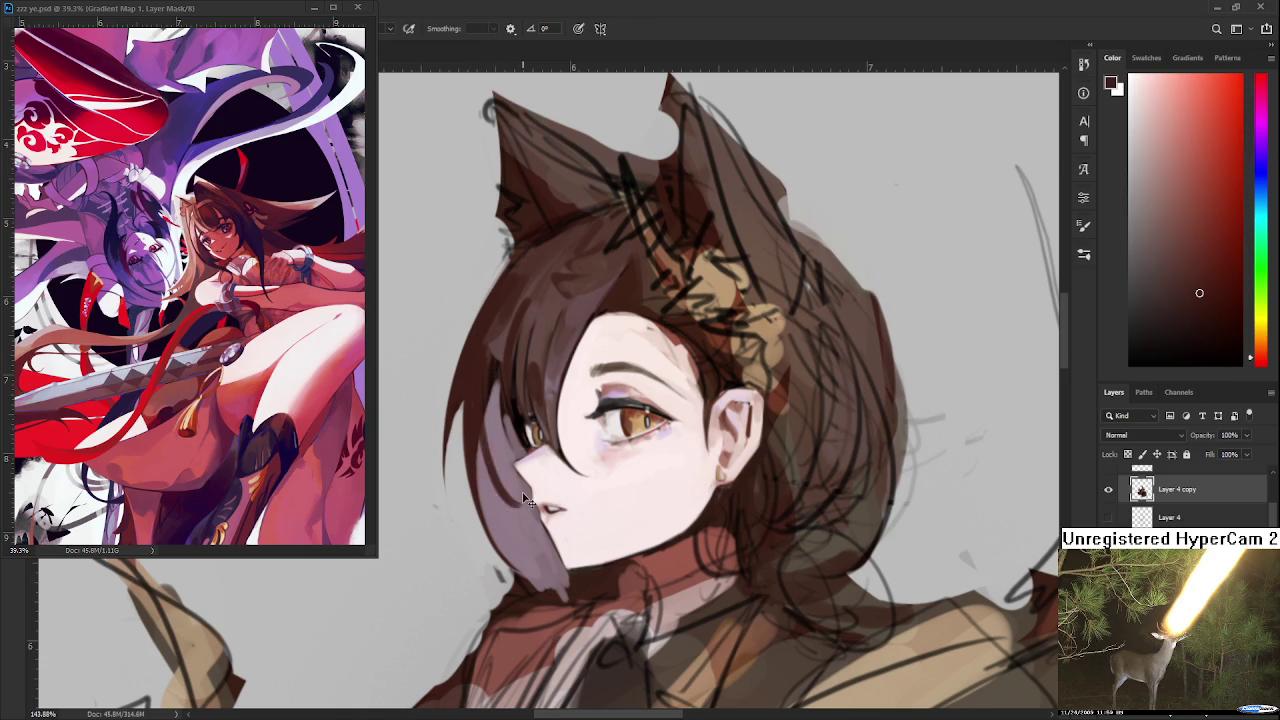
left_click(495, 368, "alt")
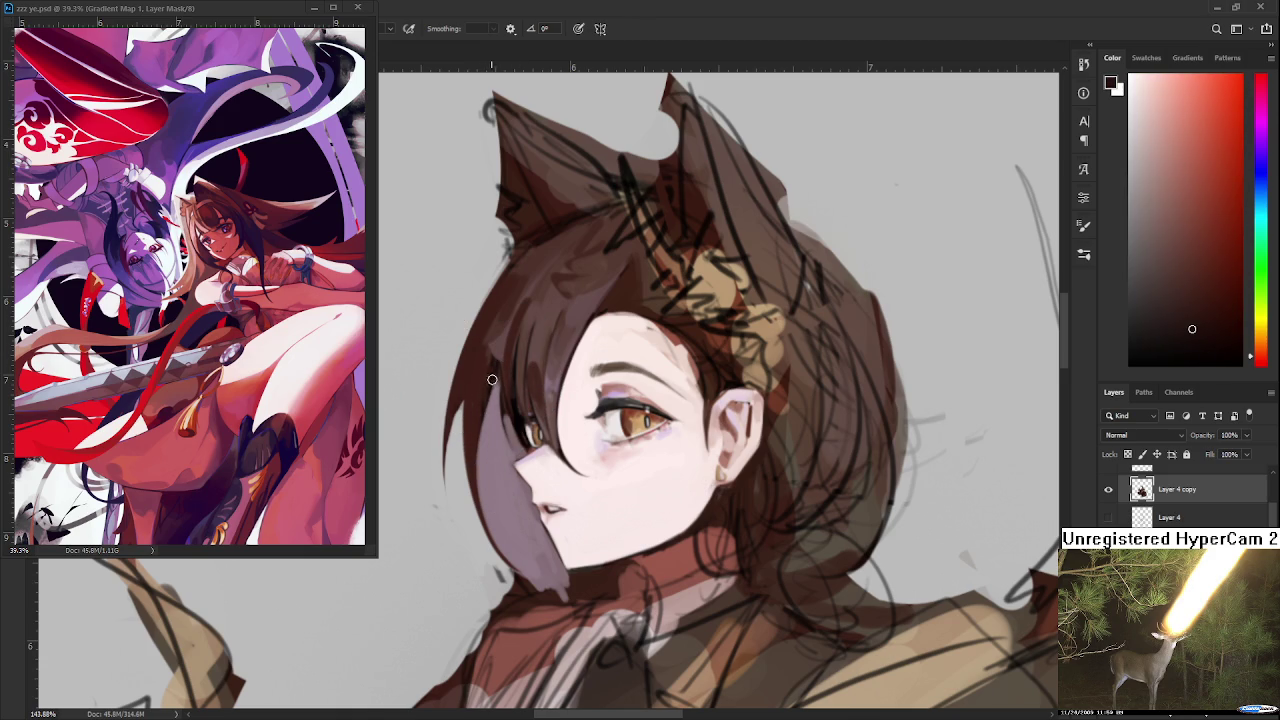
left_click_drag(488, 388, 521, 505)
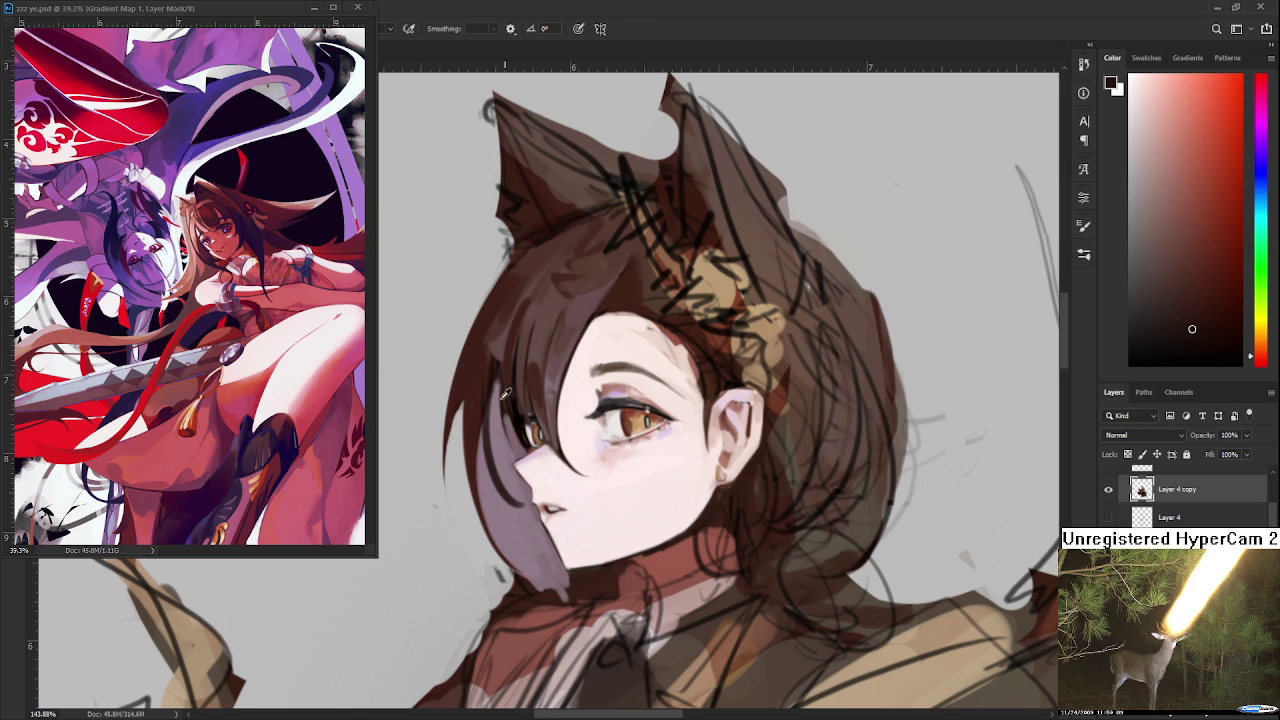
left_click(503, 422, "alt")
left_click_drag(490, 450, 526, 508)
left_click(502, 432, "alt")
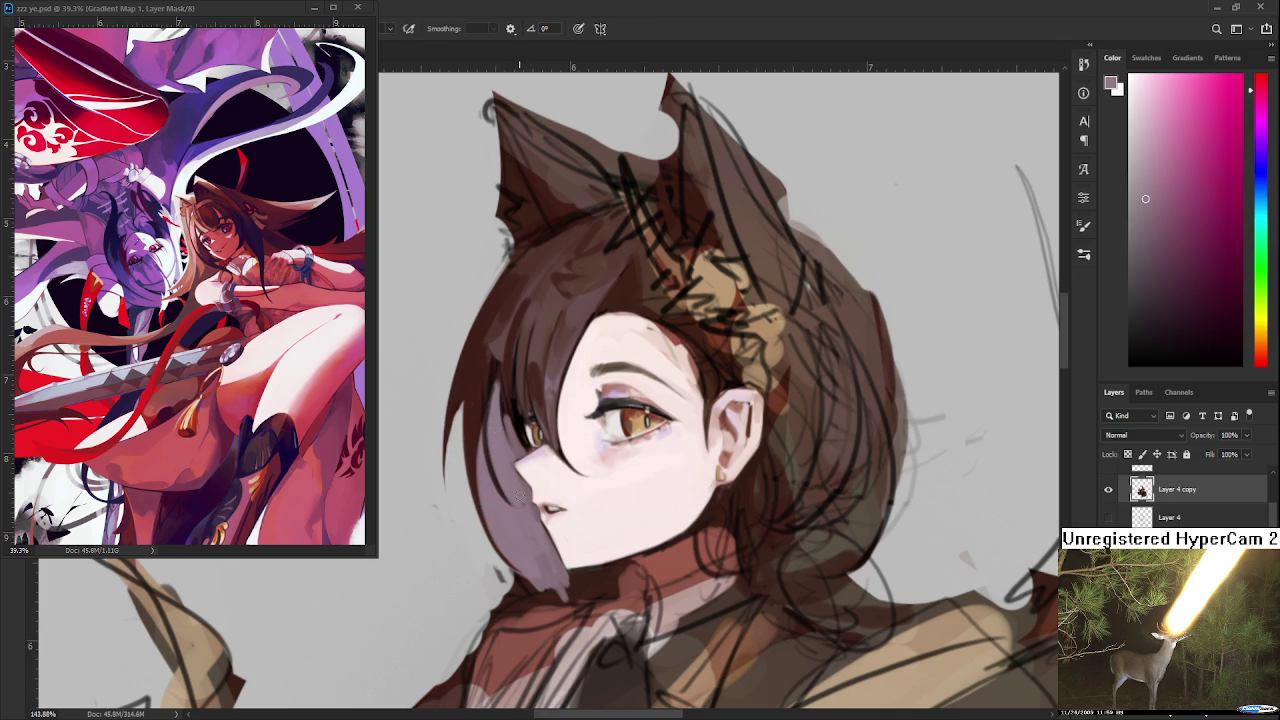
- Cover the shadow edge left of the cheek with pale skin tone
left_click(488, 425, "alt")
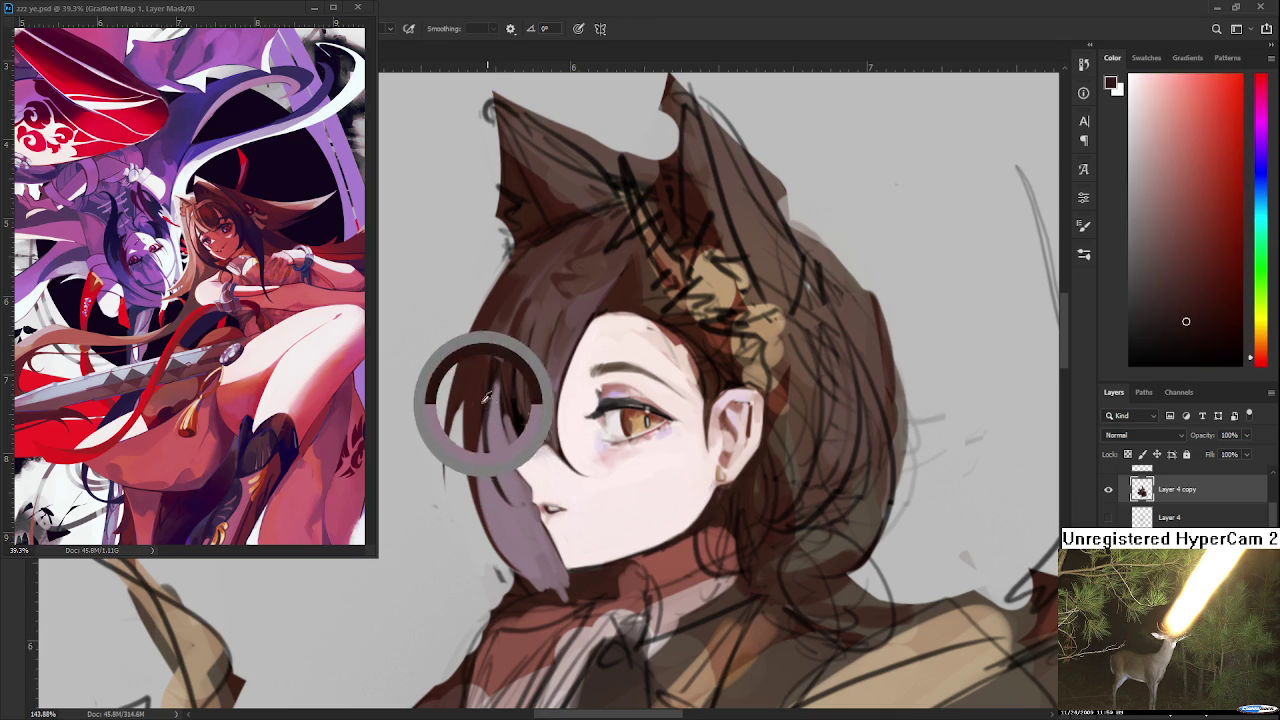
left_click(512, 472, "alt")
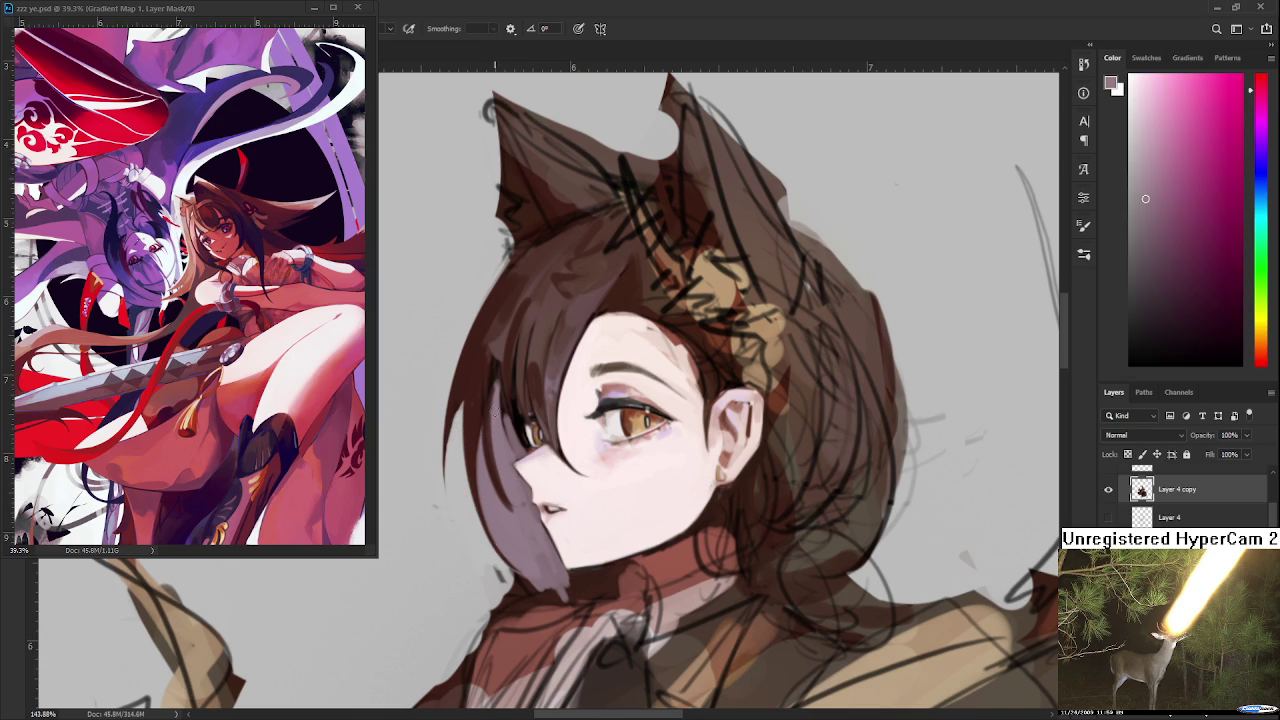
left_click_drag(519, 482, 525, 515)
- Sample several dark and lighter red-brown hair colours and shift the view over the face
left_click(480, 381, "alt")
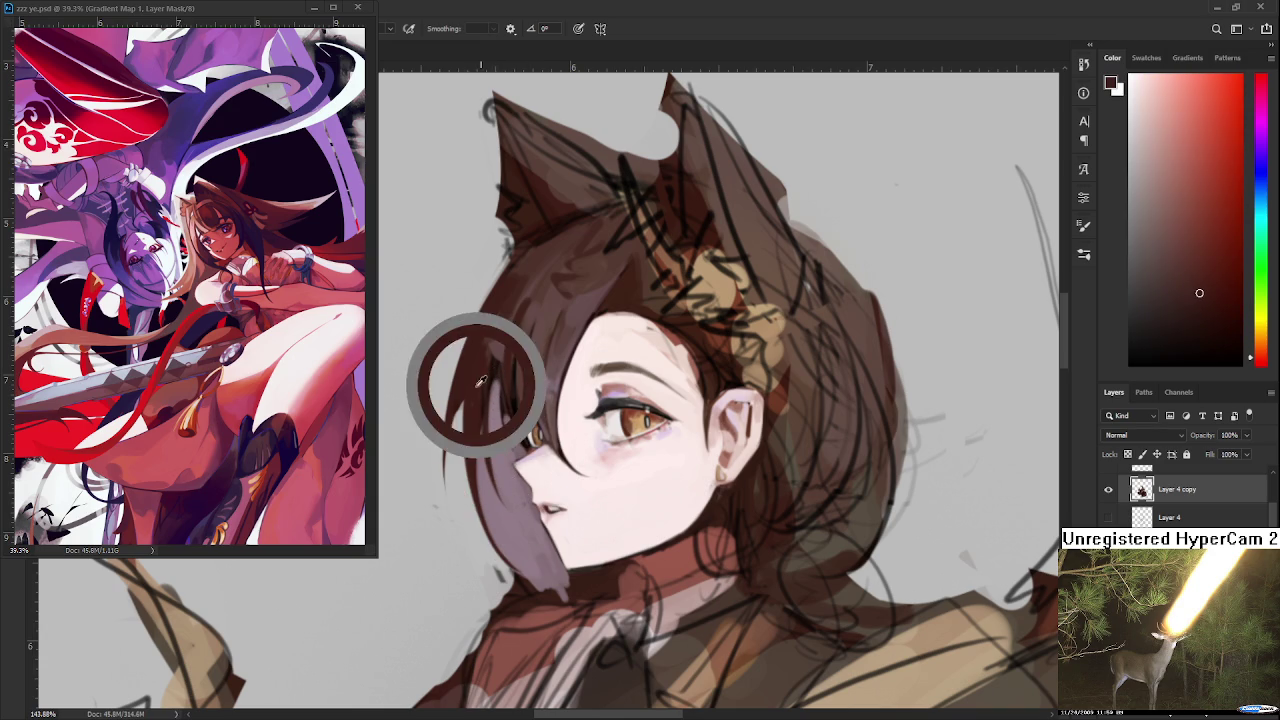
left_click(481, 393, "alt")
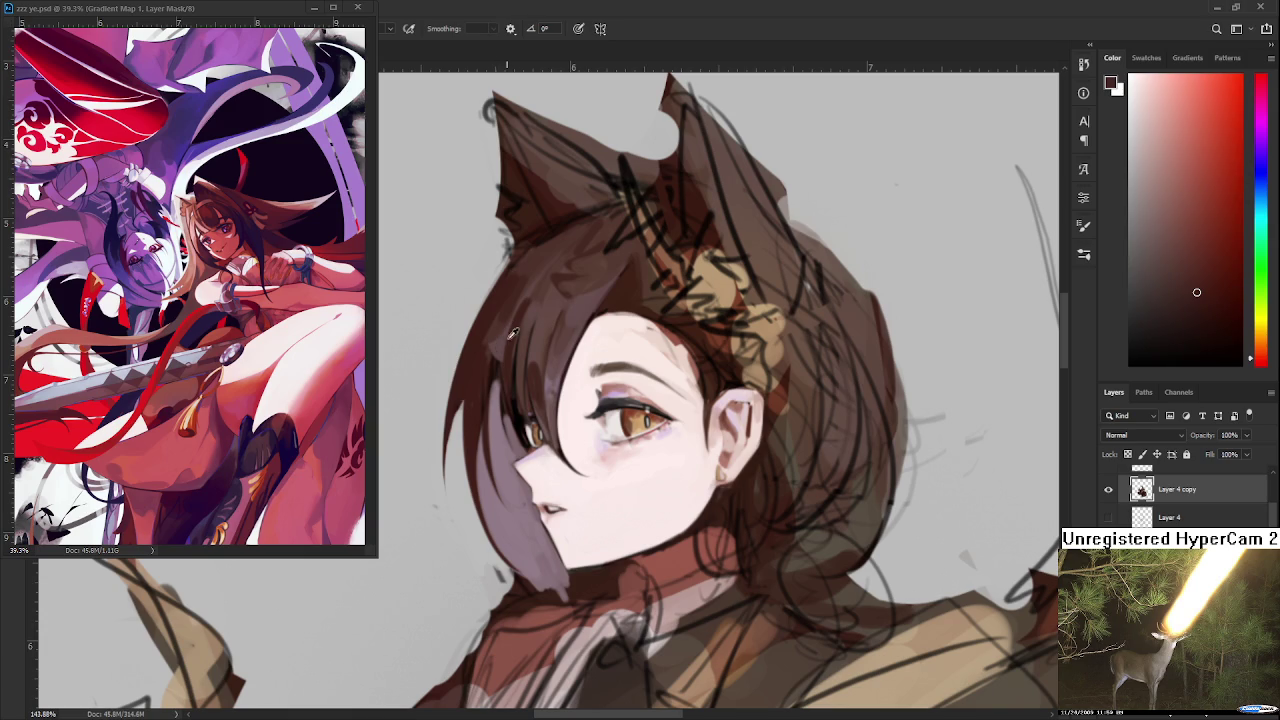
left_click(507, 336, "alt")
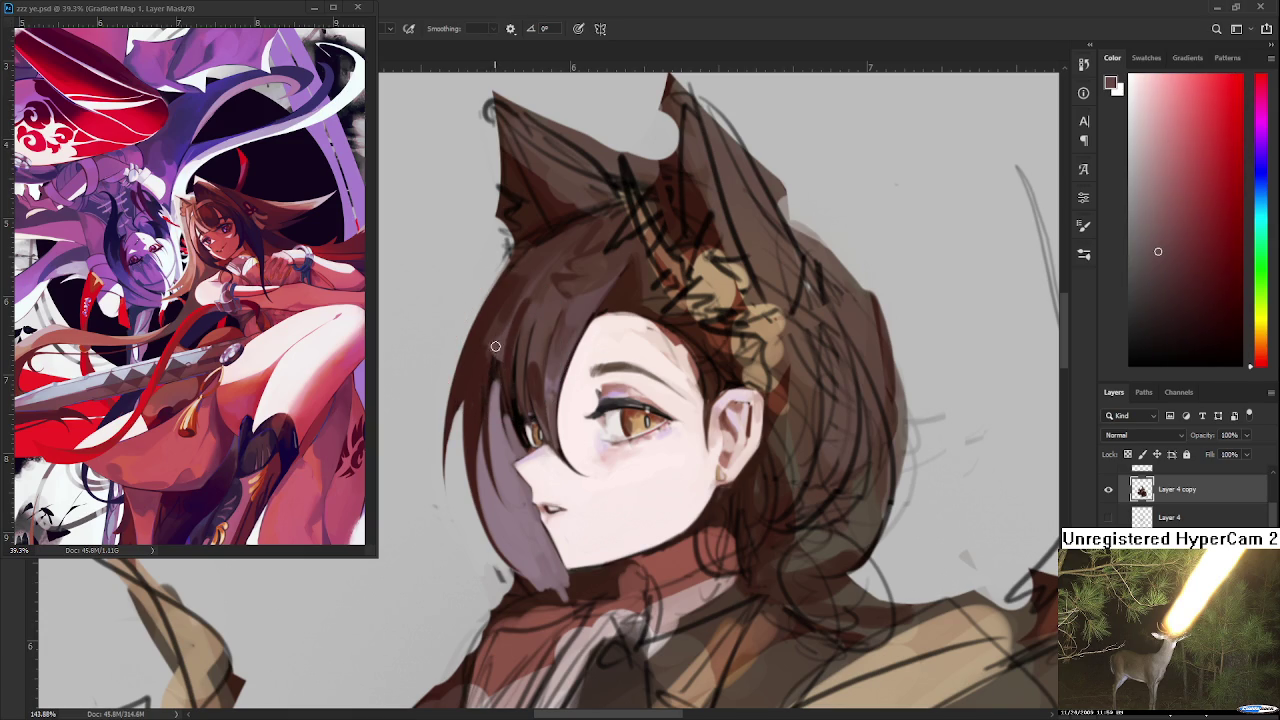
left_click(480, 372, "alt")
left_click(487, 345, "alt")
left_click(503, 343, "alt")
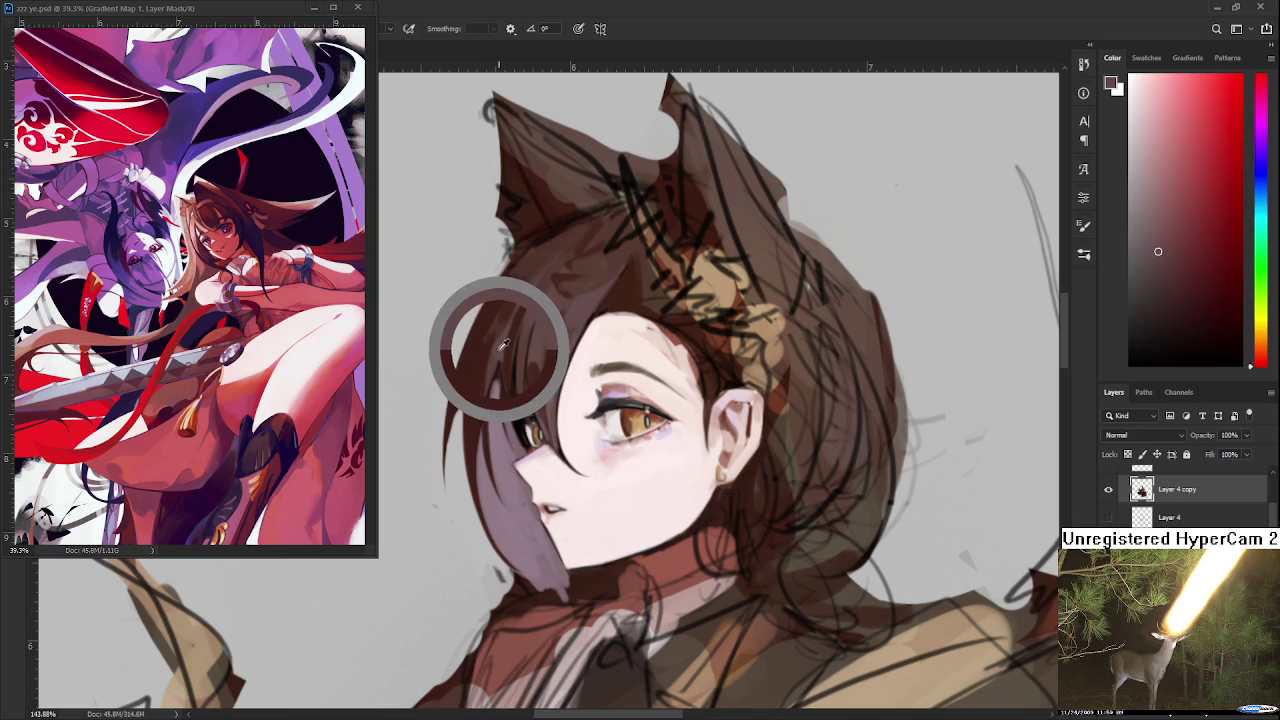
left_click(500, 352, "alt")
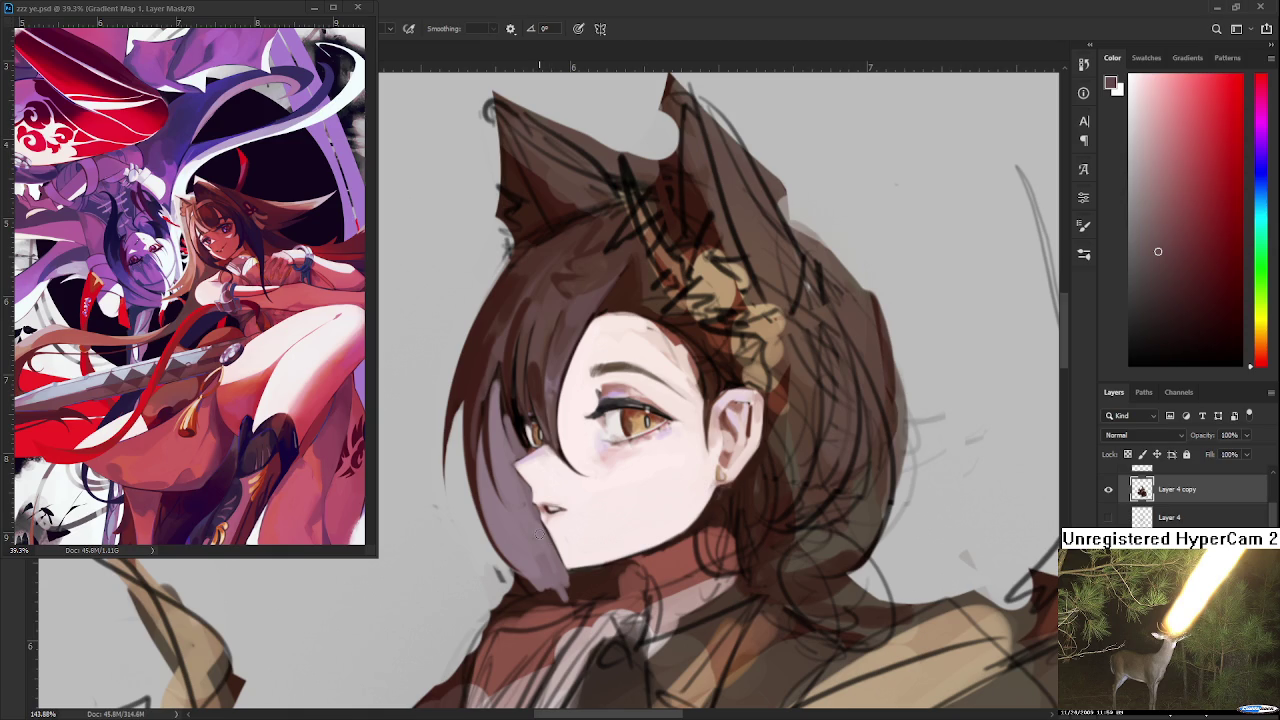
left_click_drag(568, 507, 530, 454)
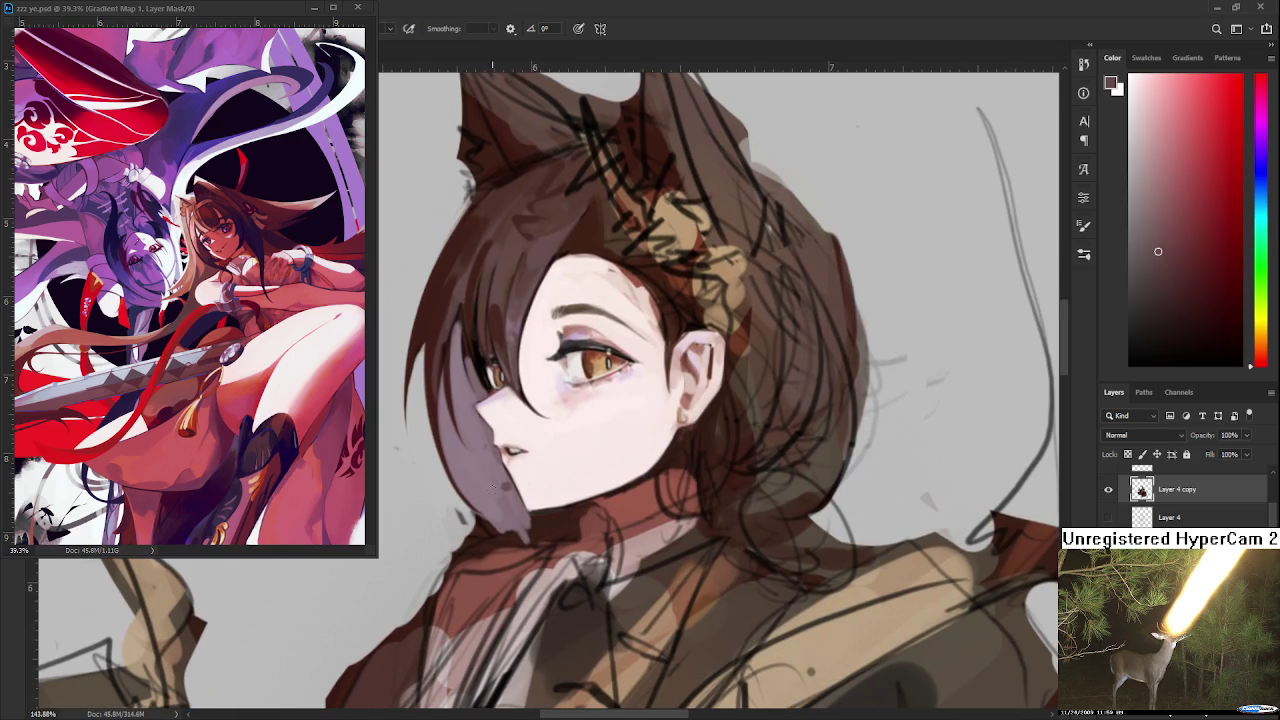
left_click(505, 497, "alt")
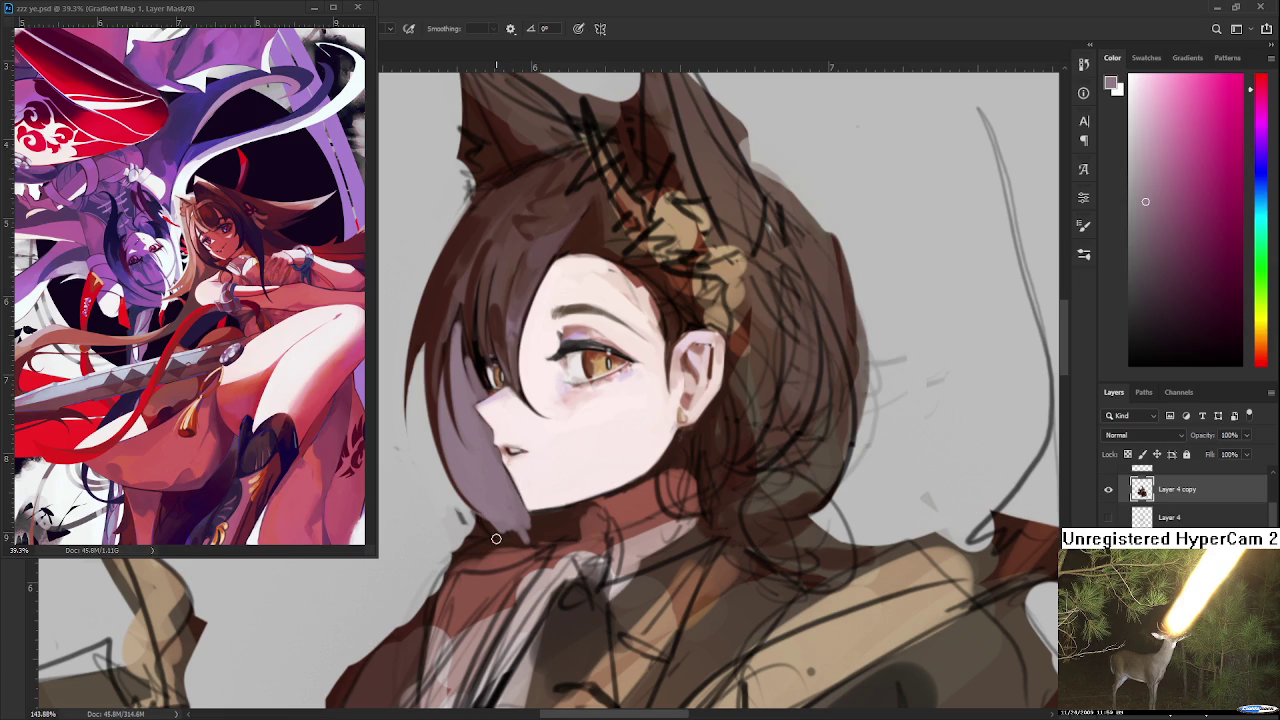
left_click(488, 523, "alt")
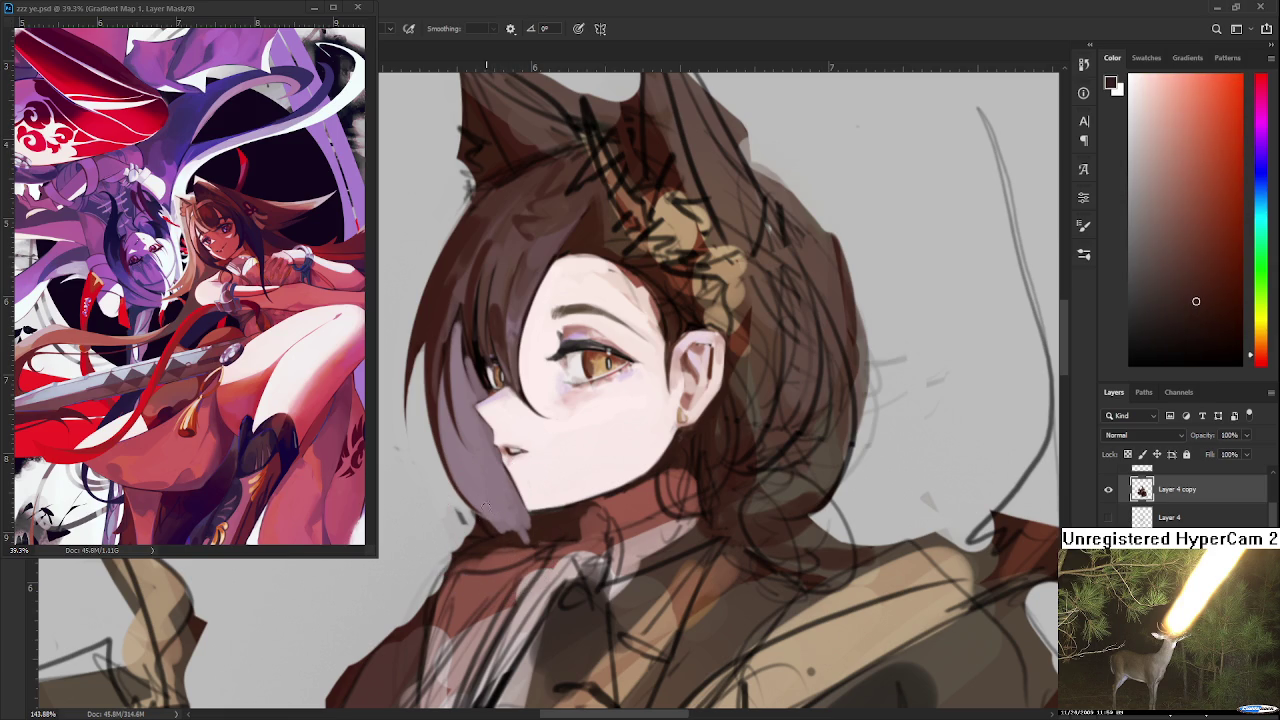
left_click(493, 526, "alt")
left_click(487, 480, "alt")
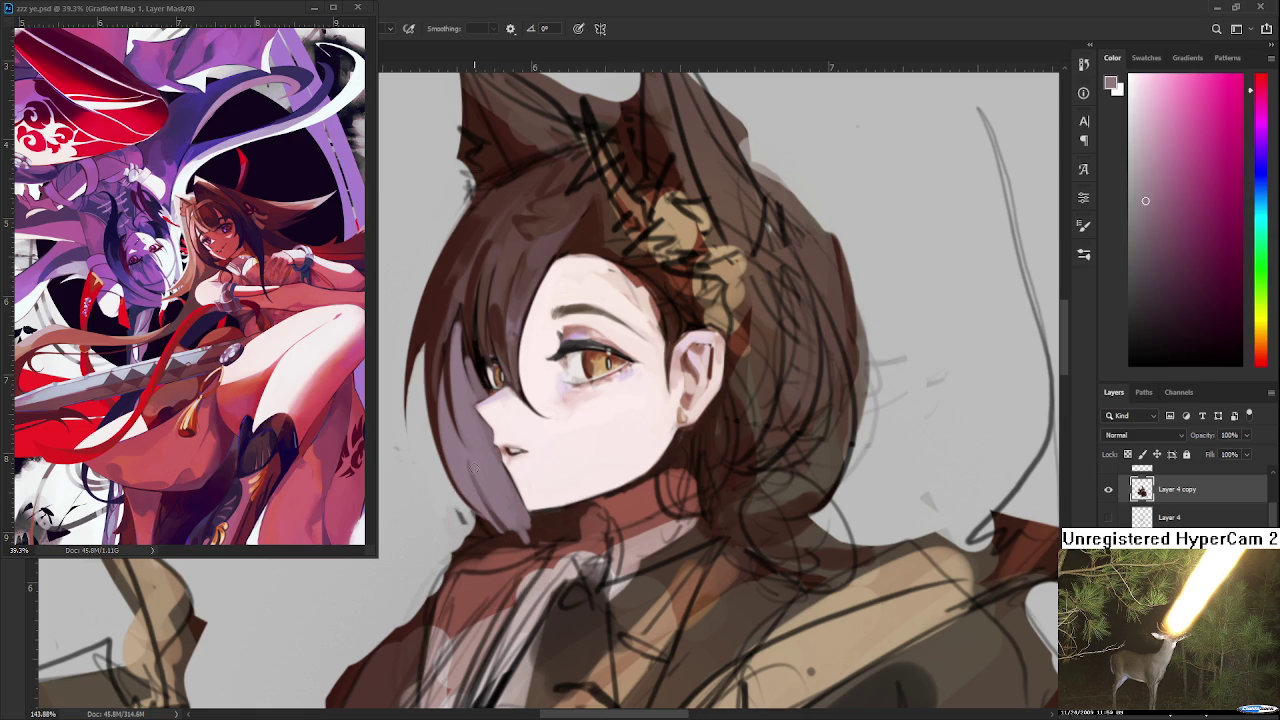
left_click(495, 500, "alt")
- Check the whole figure, then paint a dark red stroke down the chin and hair edge
scroll(760, 490, "down", 1)
scroll(745, 480, "down", 1)
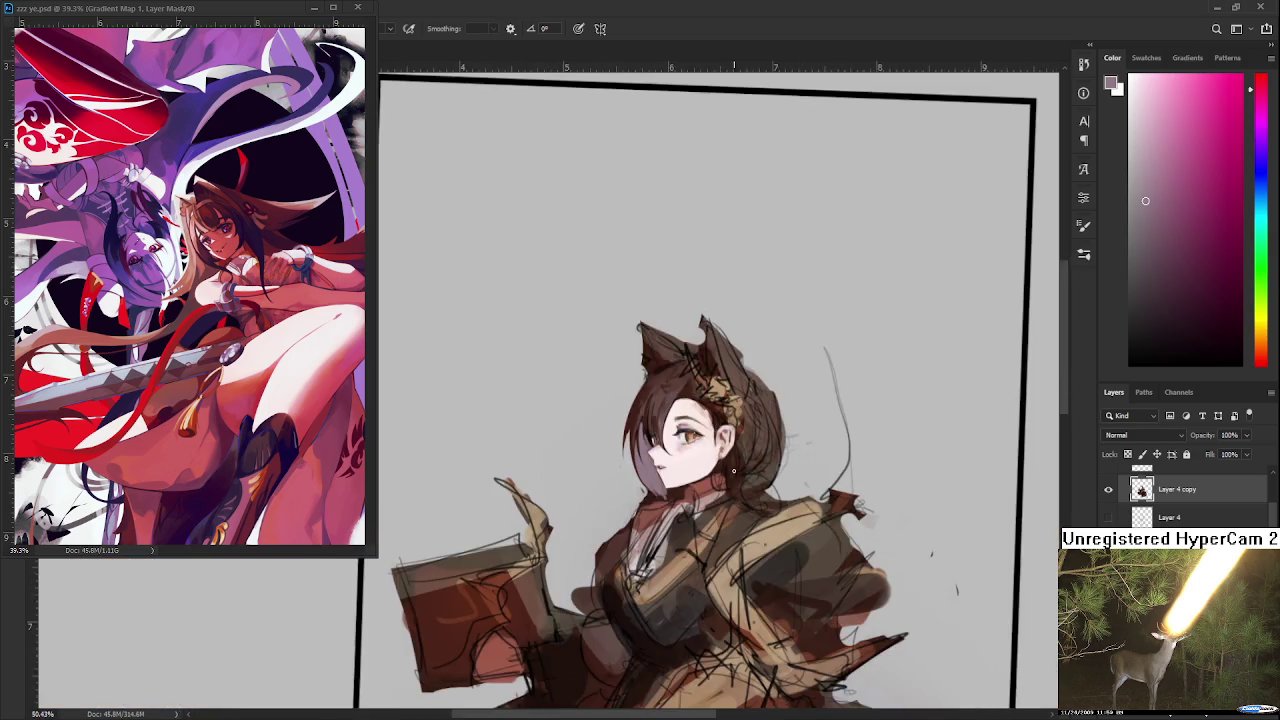
scroll(740, 476, "down", 1)
scroll(734, 472, "down", 1)
scroll(698, 468, "up", 2)
scroll(690, 489, "up", 1)
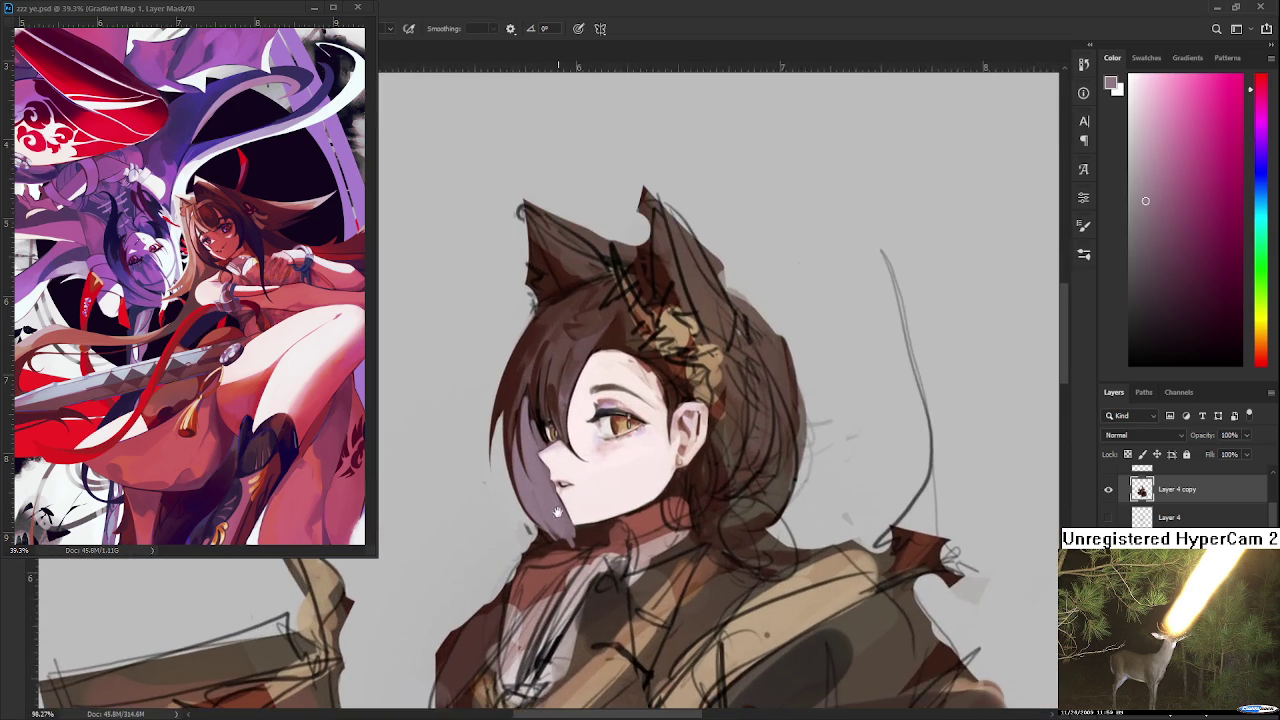
scroll(558, 512, "up", 1)
left_click_drag(609, 486, 543, 531)
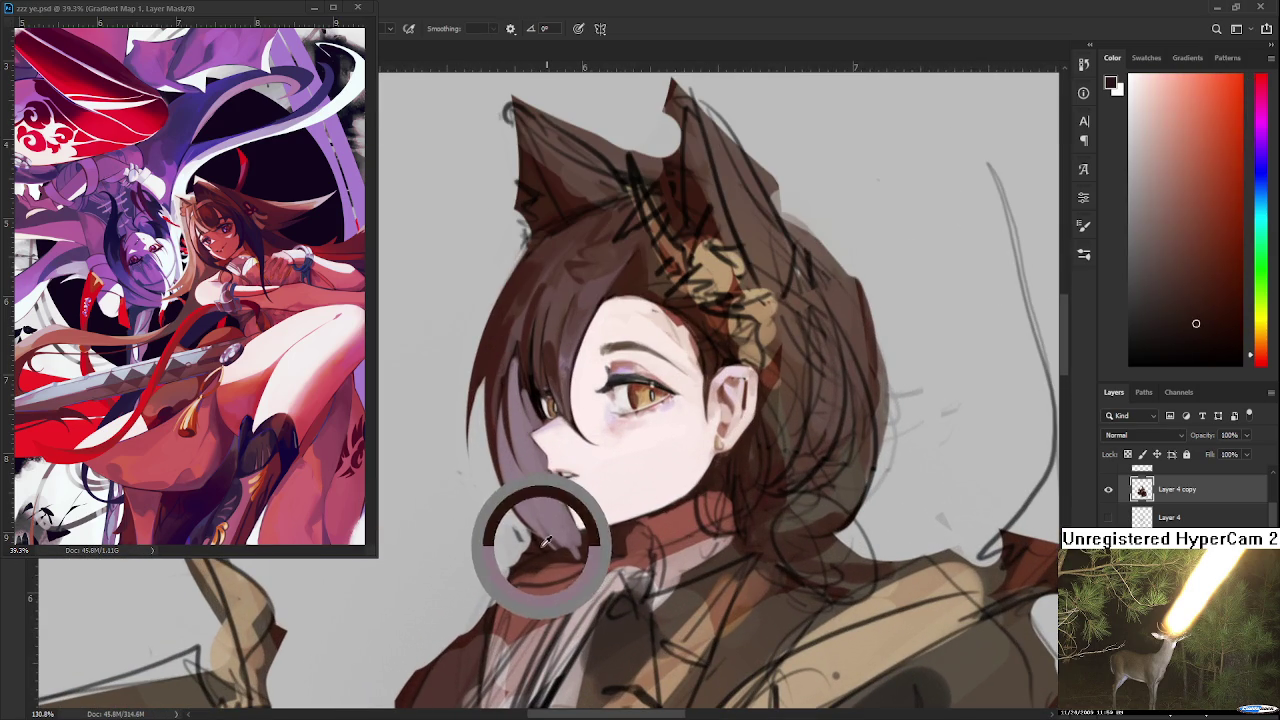
left_click_drag(538, 480, 570, 548)
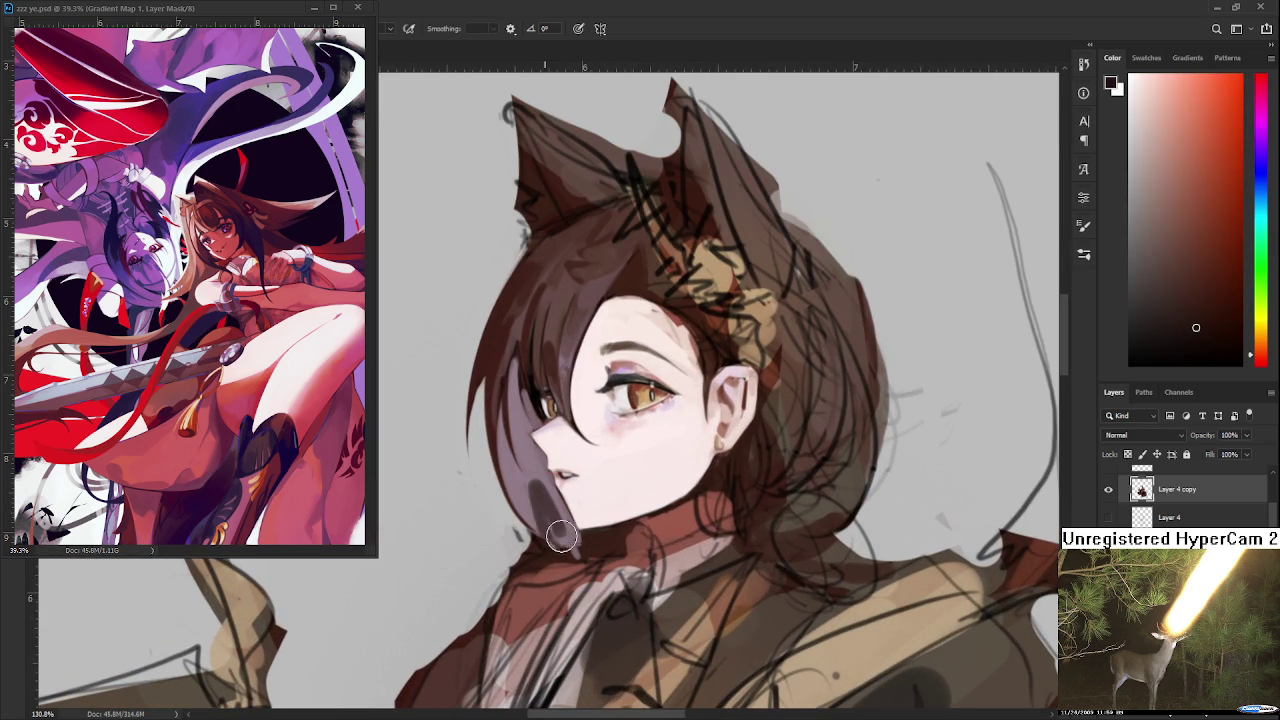
- Repaint the chin edge stroke in lighter greyish mauve
left_click(541, 468, "alt")
left_click_drag(541, 468, 556, 540)
left_click(543, 505, "alt")
left_click_drag(520, 470, 576, 556)
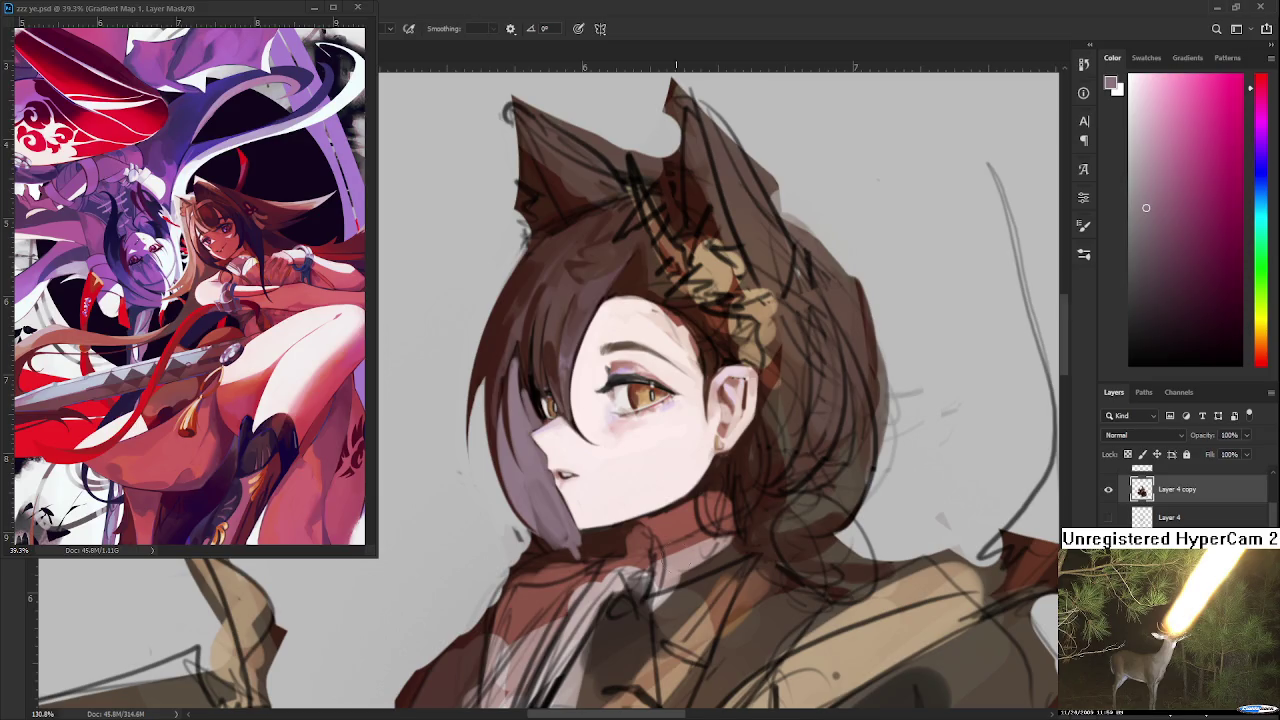
- Cover the hair strand over the chin with pale skin tone
scroll(643, 545, "up", 2)
left_click_drag(518, 461, 530, 435)
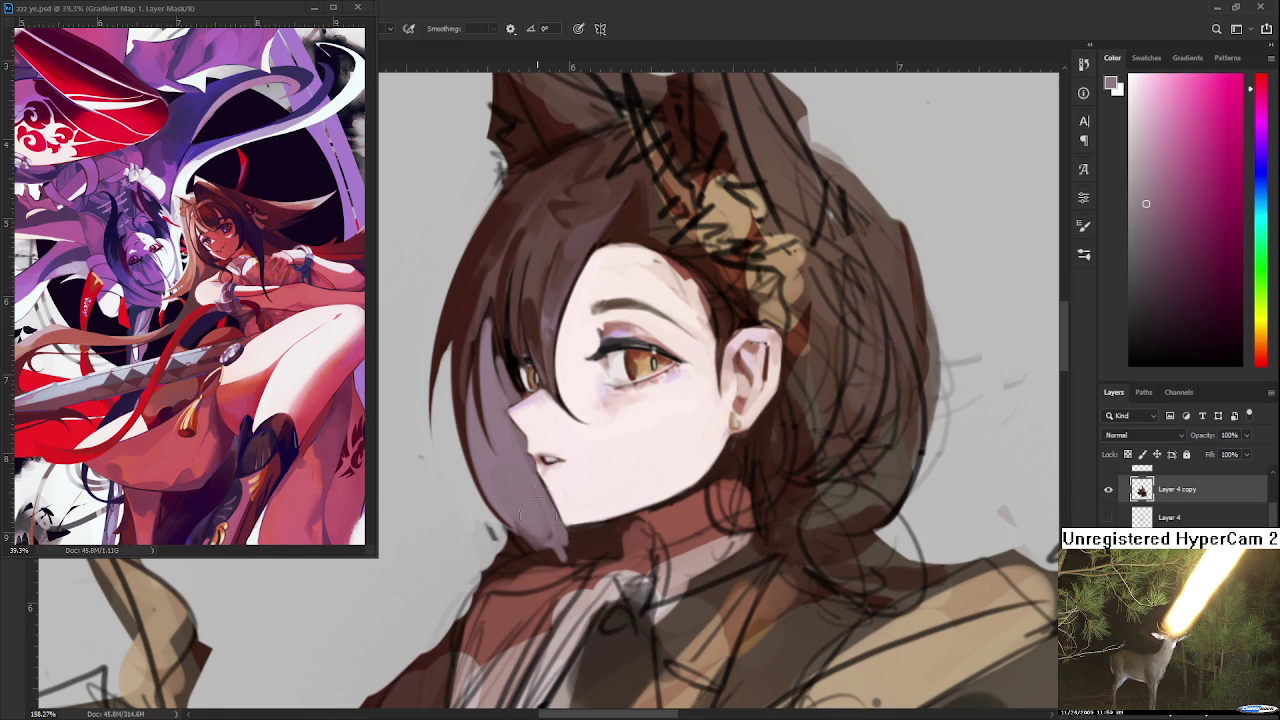
scroll(549, 527, "down", 3)
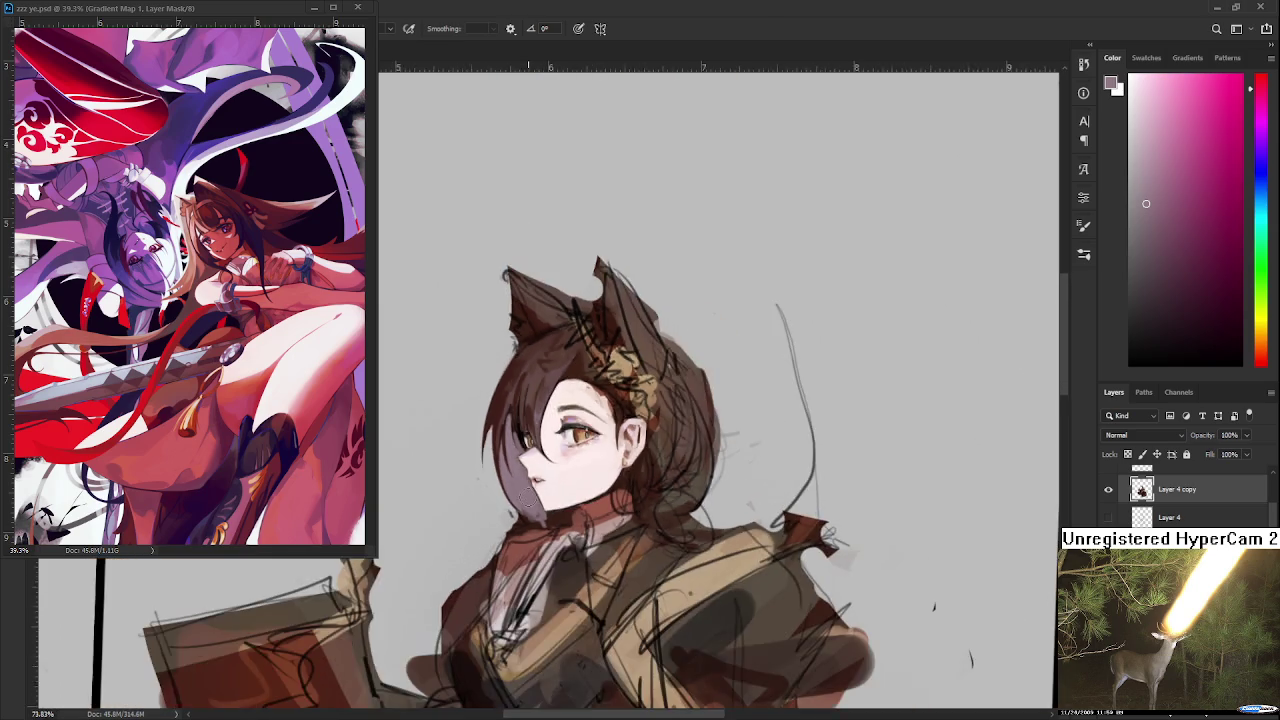
- Try a thin greyish-purple strand down the left hair edge with a small brush, undoing each attempt
scroll(549, 527, "down", 2)
scroll(549, 527, "down", 1)
scroll(549, 527, "up", 2)
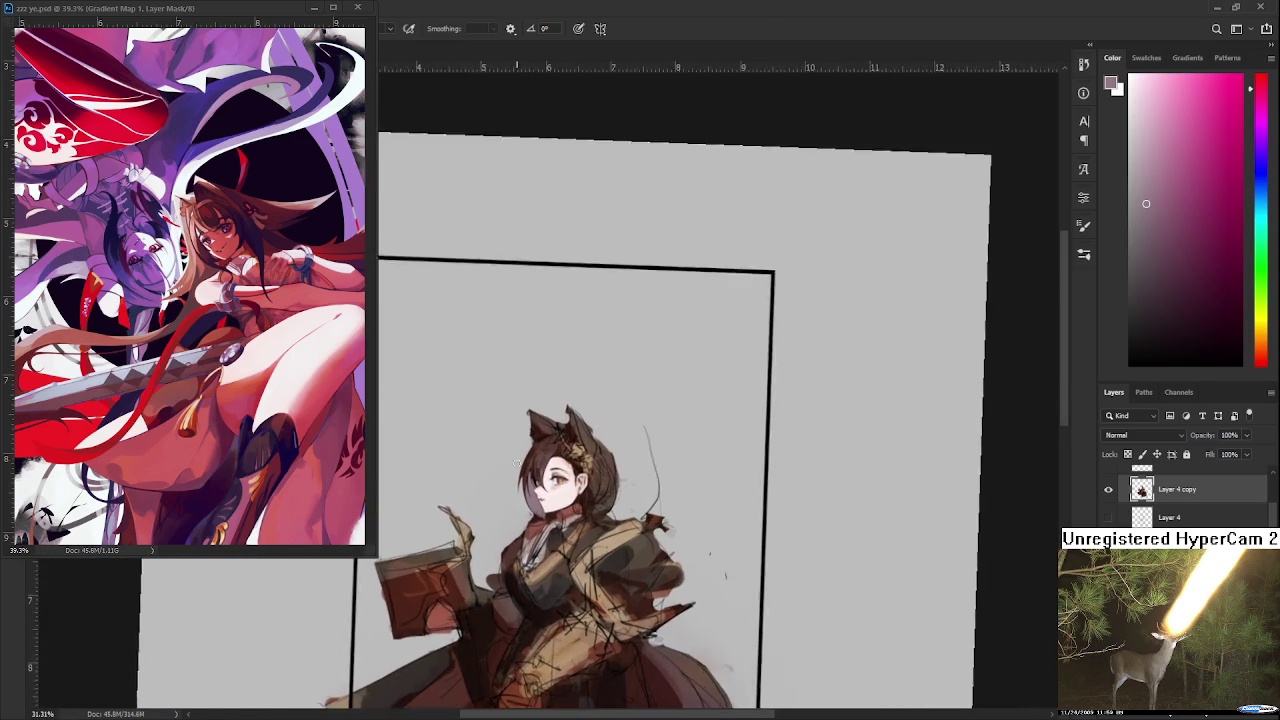
scroll(549, 527, "up", 2)
scroll(560, 528, "up", 2)
scroll(518, 533, "up", 2)
scroll(518, 533, "up", 2)
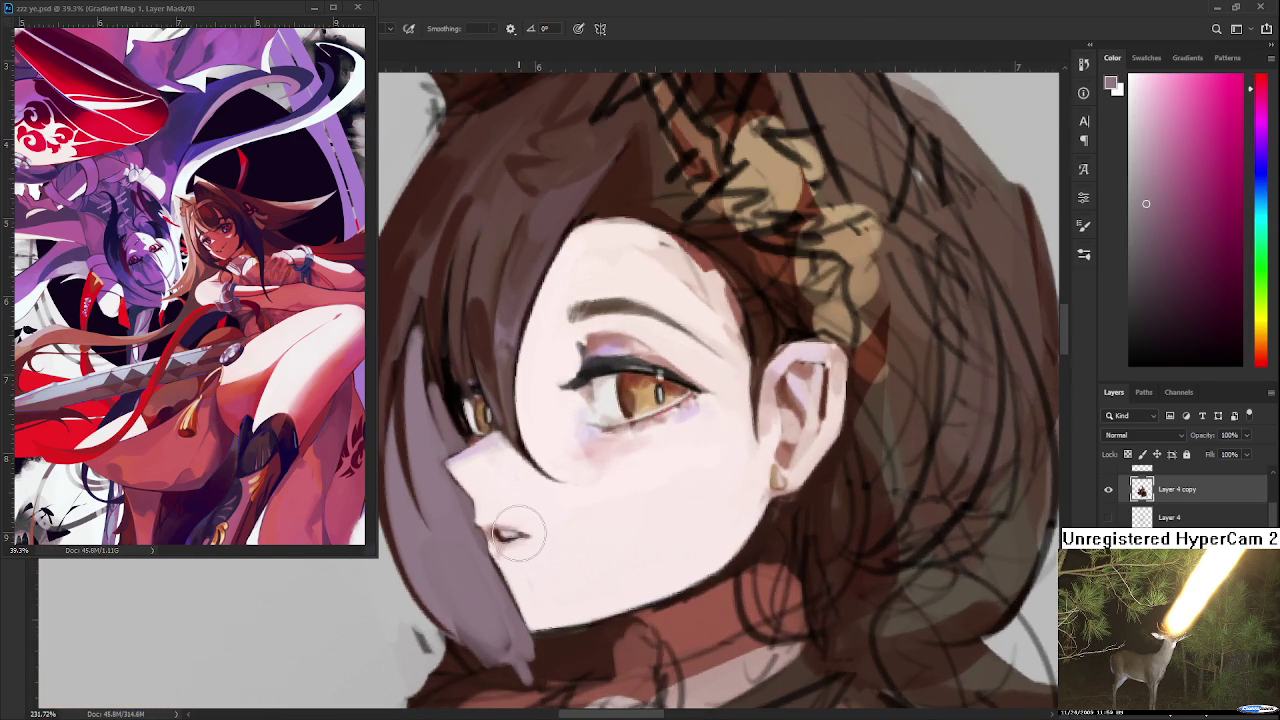
scroll(518, 533, "down", 2)
scroll(518, 533, "down", 2)
scroll(518, 533, "down", 2)
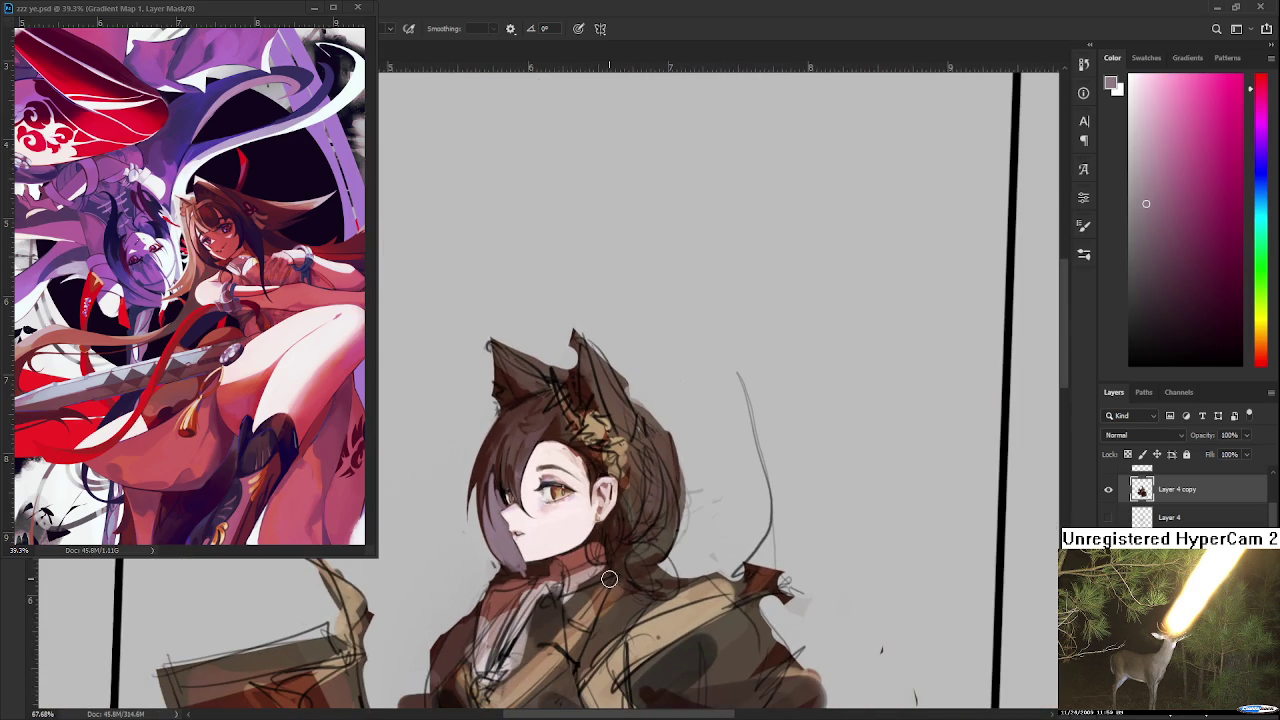
scroll(516, 551, "up", 2)
scroll(516, 551, "up", 2)
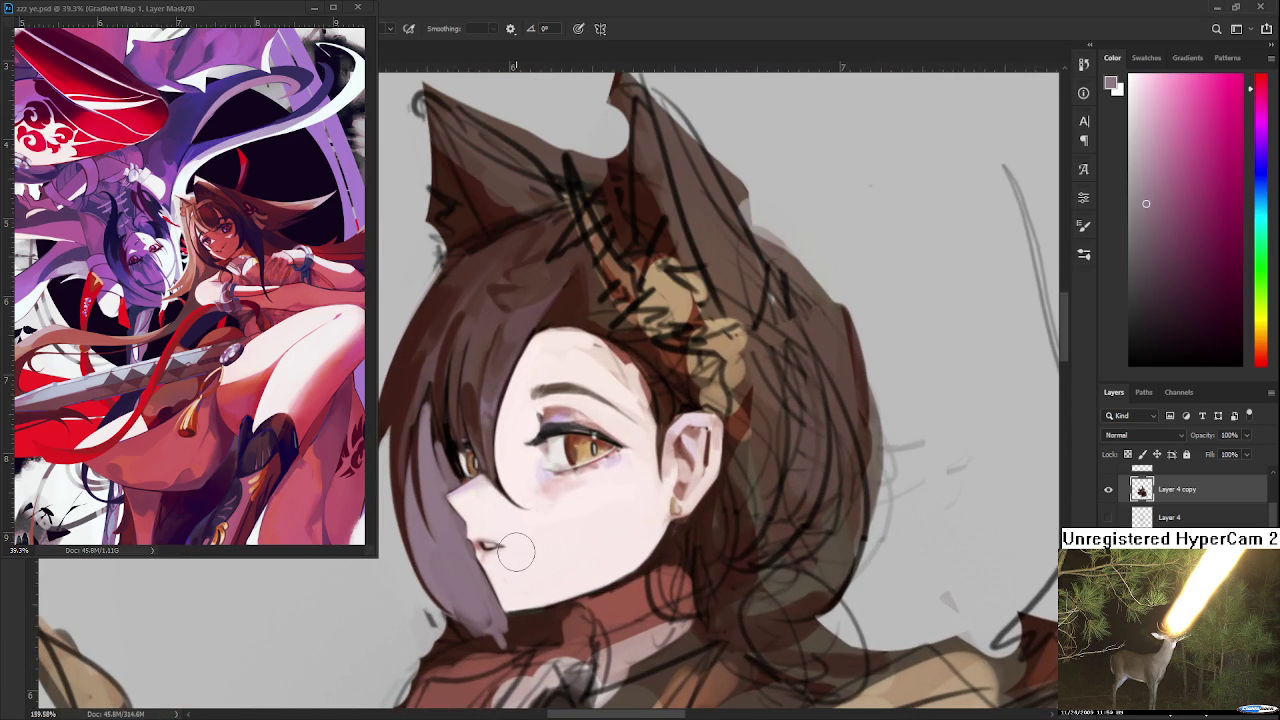
mouse_move(516, 552)
left_mouse_down()
mouse_move(560, 620)
mouse_move(524, 545)
left_mouse_up()
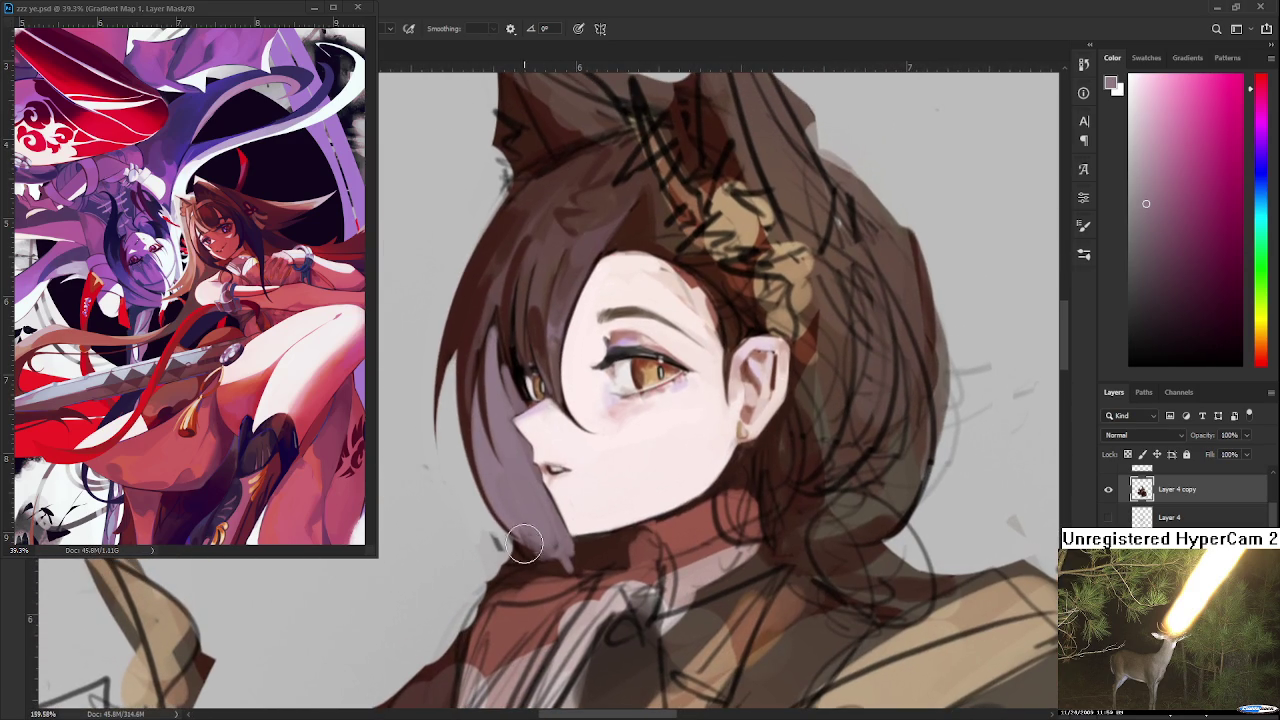
left_click_drag(506, 481, 486, 457)
left_click_drag(475, 403, 482, 540)
key("ctrl+z")
left_click_drag(470, 408, 490, 535)
key("ctrl+z")
mouse_move(472, 403)
left_mouse_down()
mouse_move(495, 535)
mouse_move(475, 442)
left_mouse_up()
key("ctrl+z")
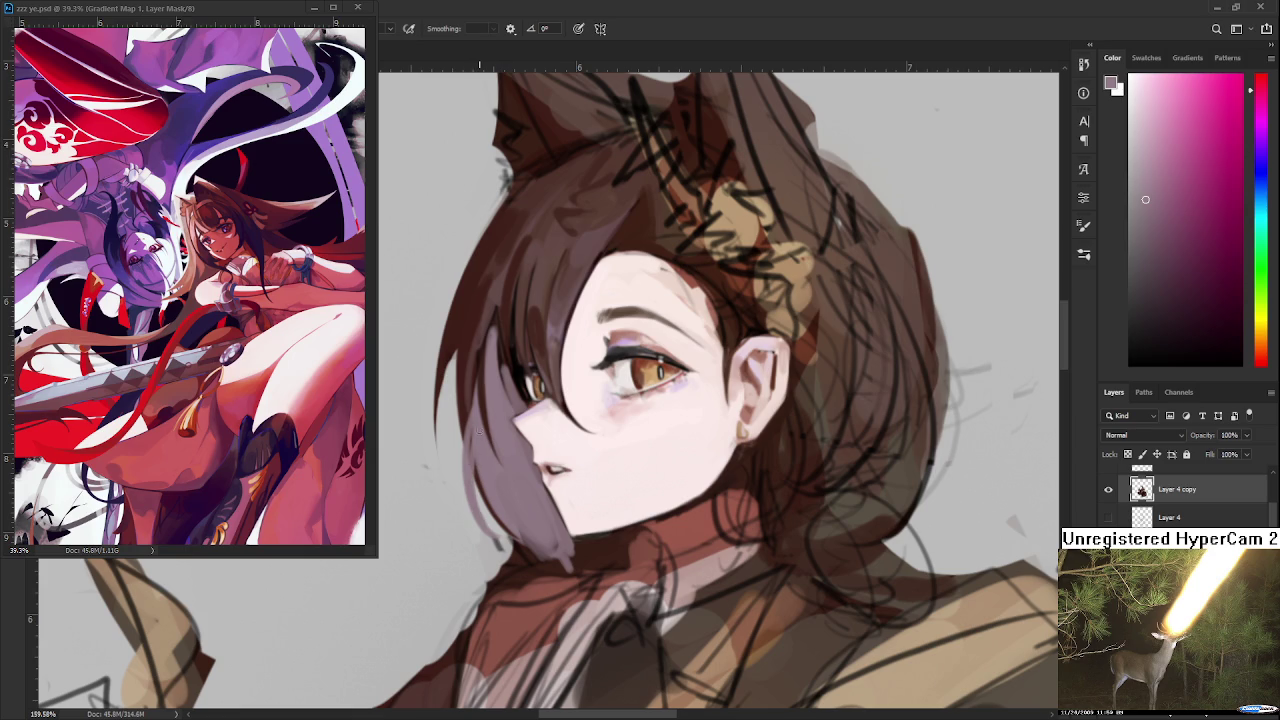
- Erase to soften the lower left hair edge
key("e")
left_click_drag(462, 480, 506, 552)
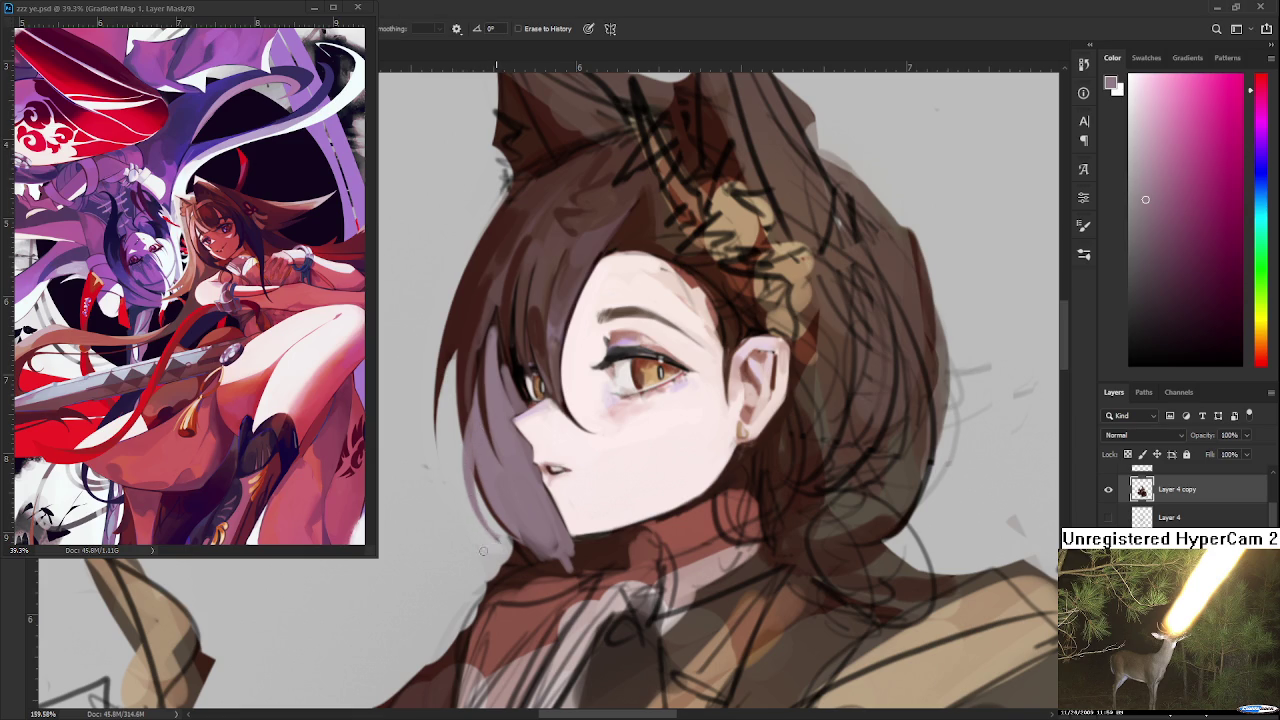
left_click_drag(507, 538, 503, 540)
- Paint dark red-brown strands down the left face edge, then pick a muted mauve
key("b")
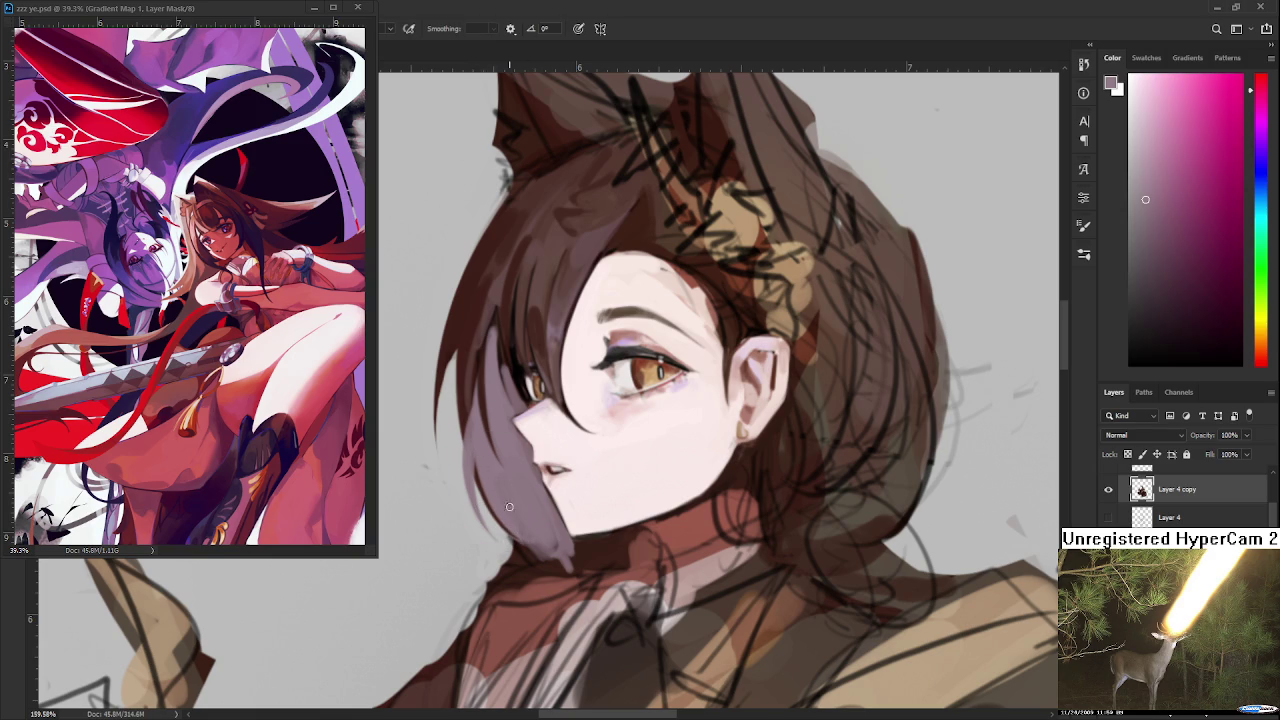
left_click(525, 515, "alt")
left_click_drag(533, 502, 517, 512)
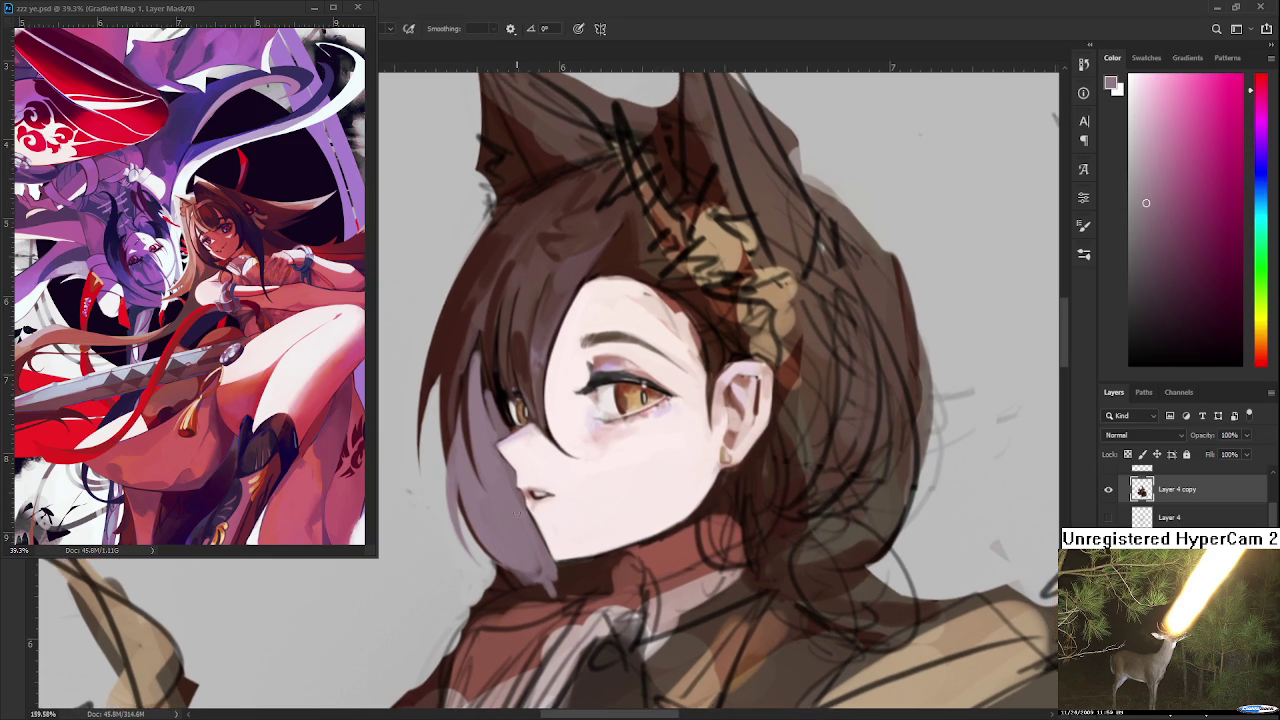
mouse_move(511, 434)
left_mouse_down()
mouse_move(474, 345)
mouse_move(465, 380)
left_mouse_up()
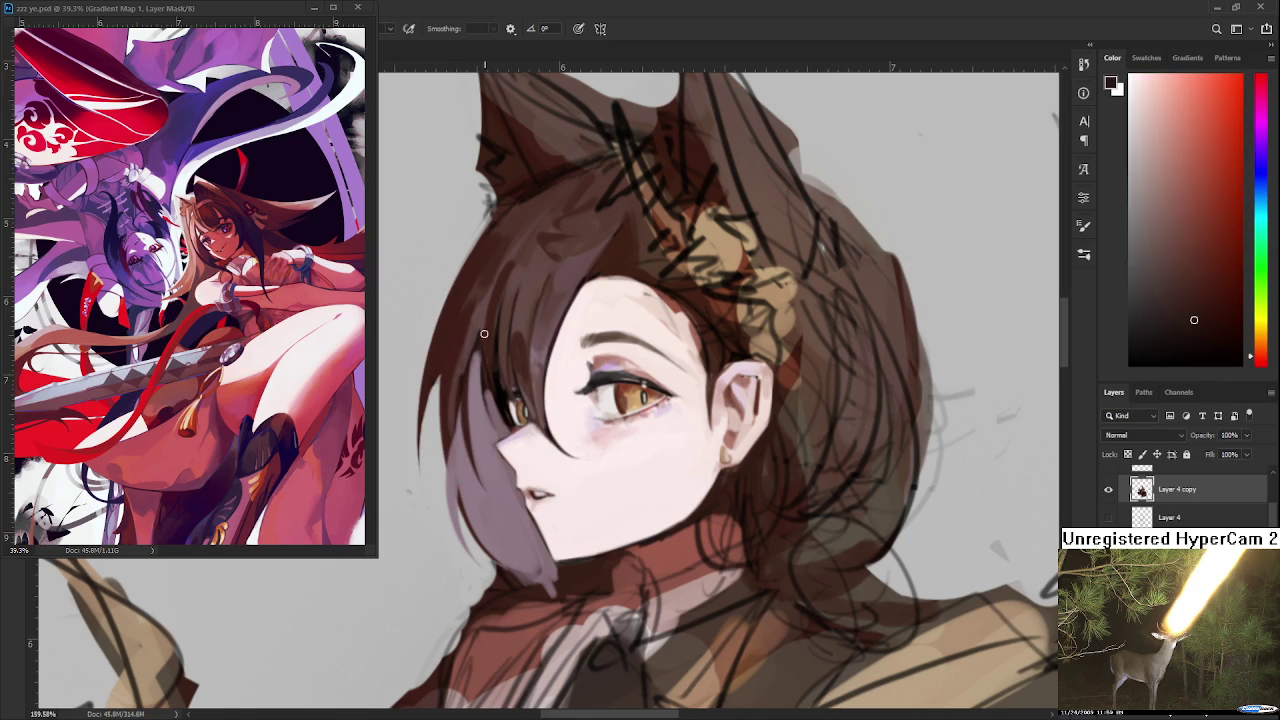
left_click_drag(485, 335, 493, 340)
left_click(490, 345)
left_click(494, 352)
left_click_drag(494, 352, 486, 337)
left_click_drag(478, 355, 519, 494)
left_click_drag(489, 352, 489, 402)
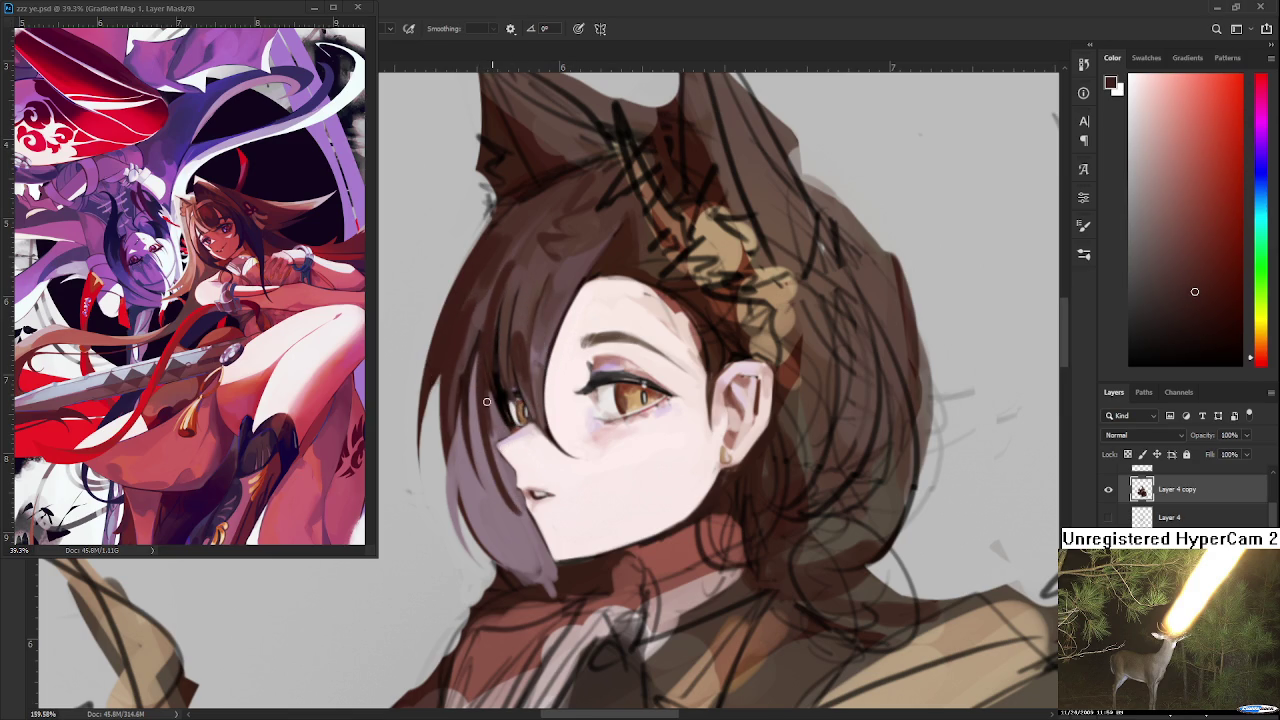
left_click(515, 503, "alt")
left_click(503, 505, "alt")
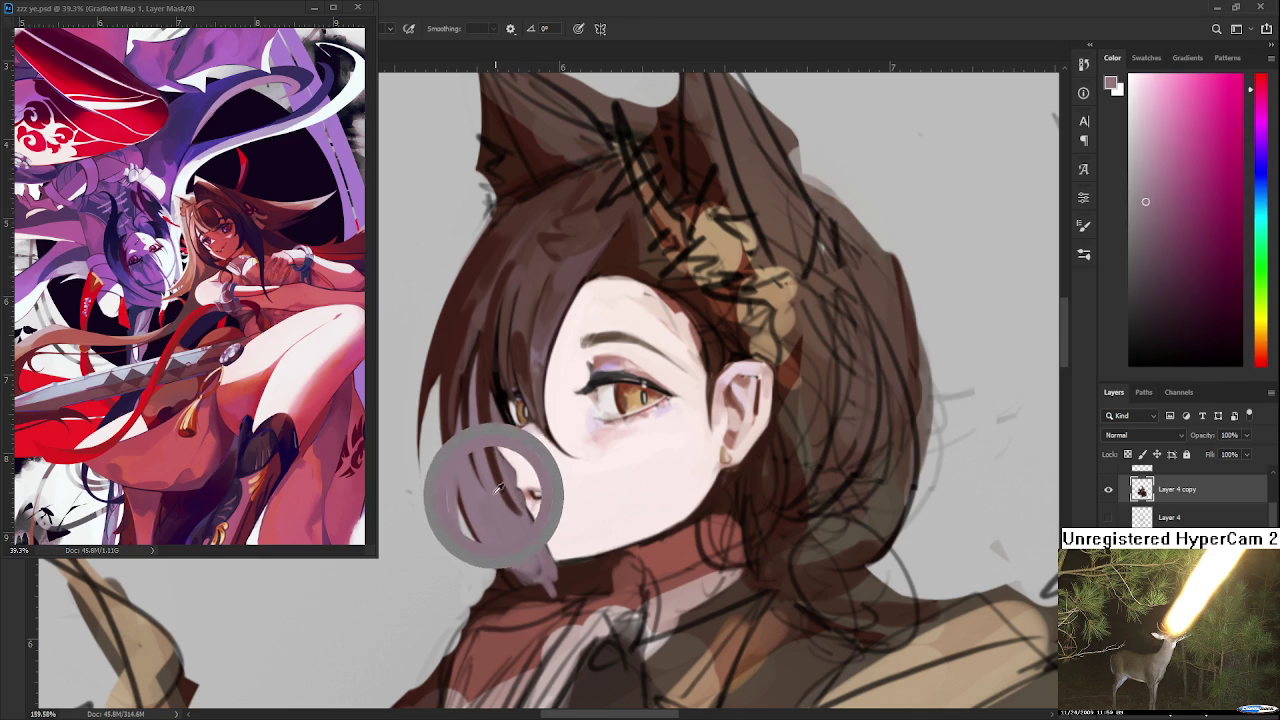
- Check the whole figure, then sample dark hair and pale mauve skin tones near the cheek
scroll(526, 516, "down", 1)
scroll(526, 516, "down", 1)
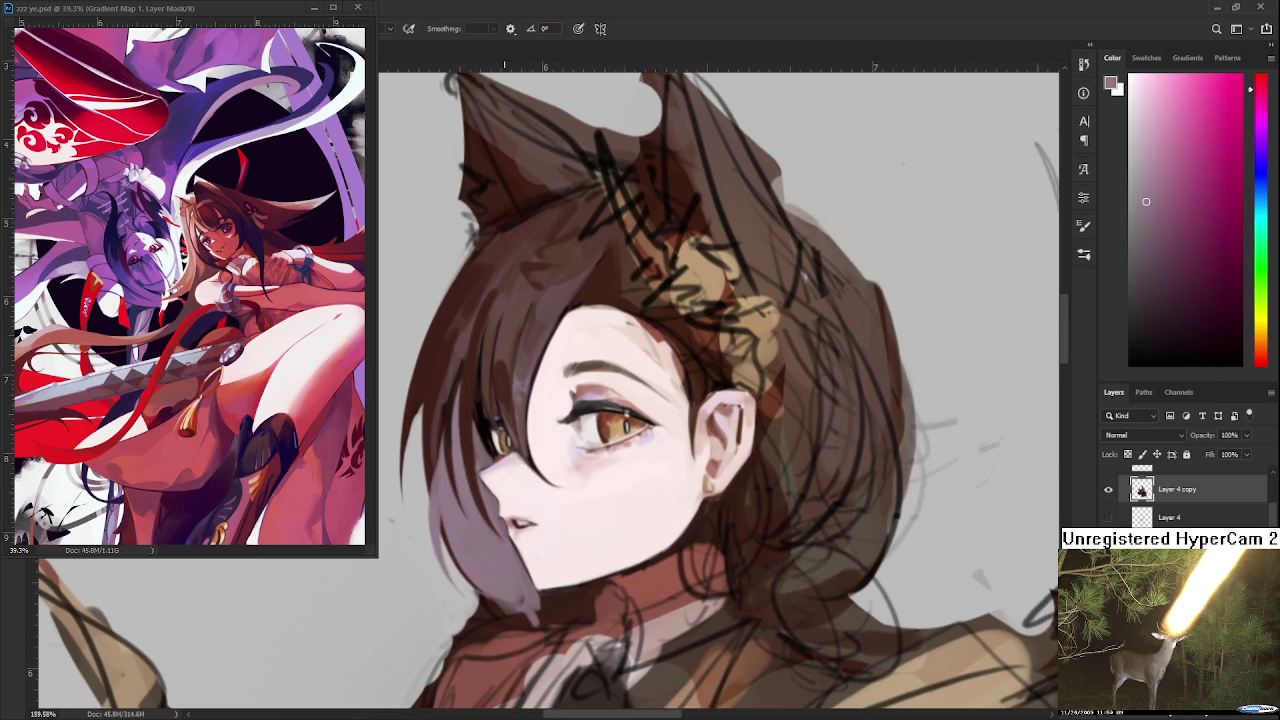
scroll(526, 516, "down", 1)
scroll(526, 516, "down", 2)
scroll(533, 354, "down", 1)
scroll(533, 354, "up", 1)
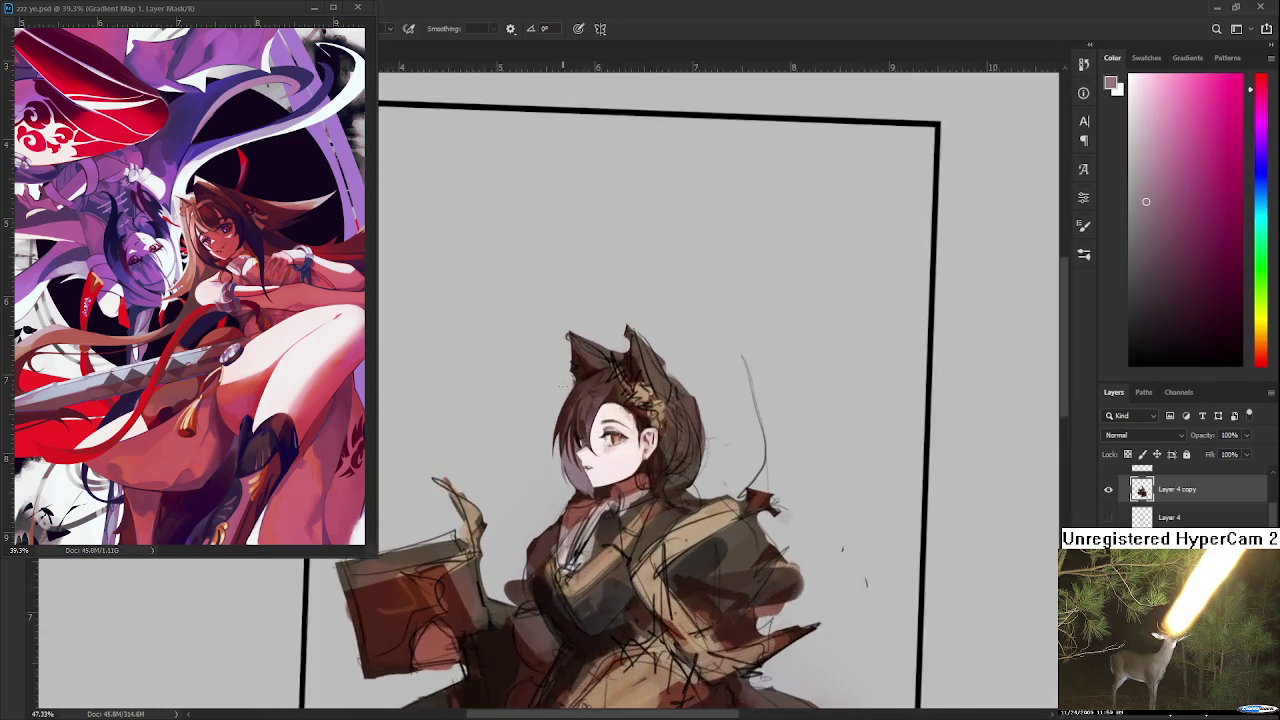
scroll(533, 354, "up", 1)
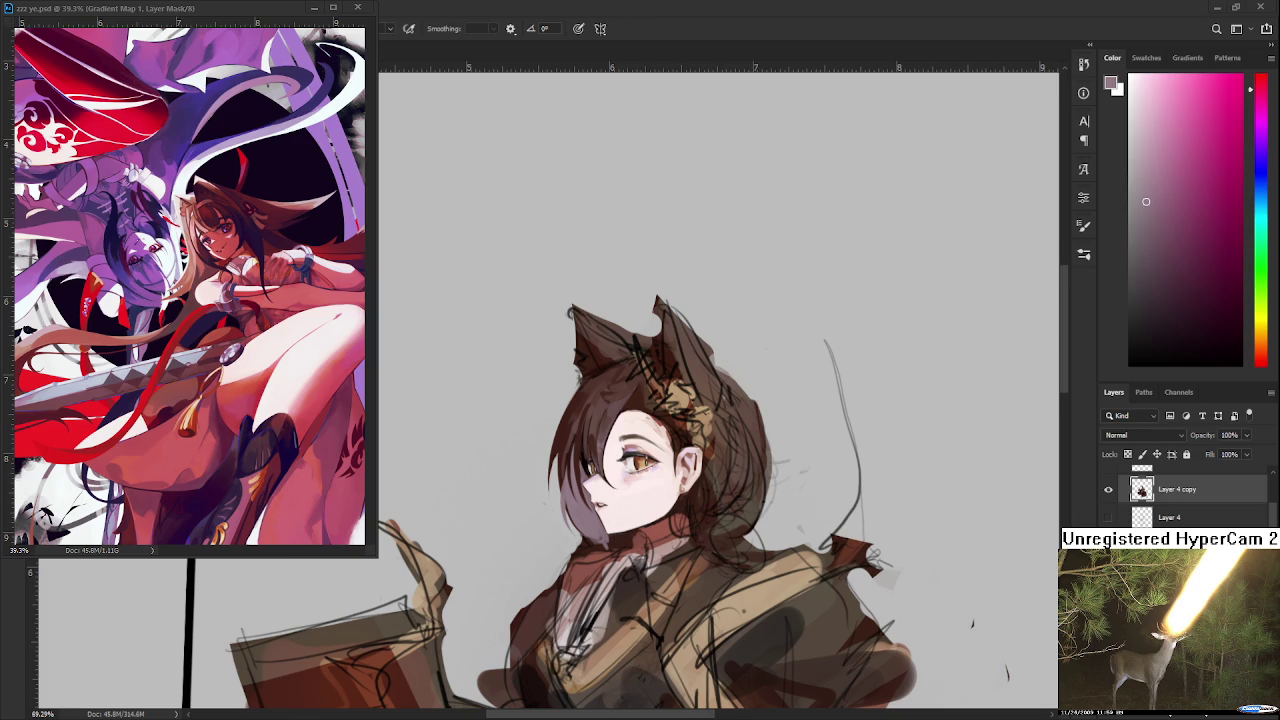
scroll(582, 445, "up", 2)
left_click_drag(600, 400, 557, 431)
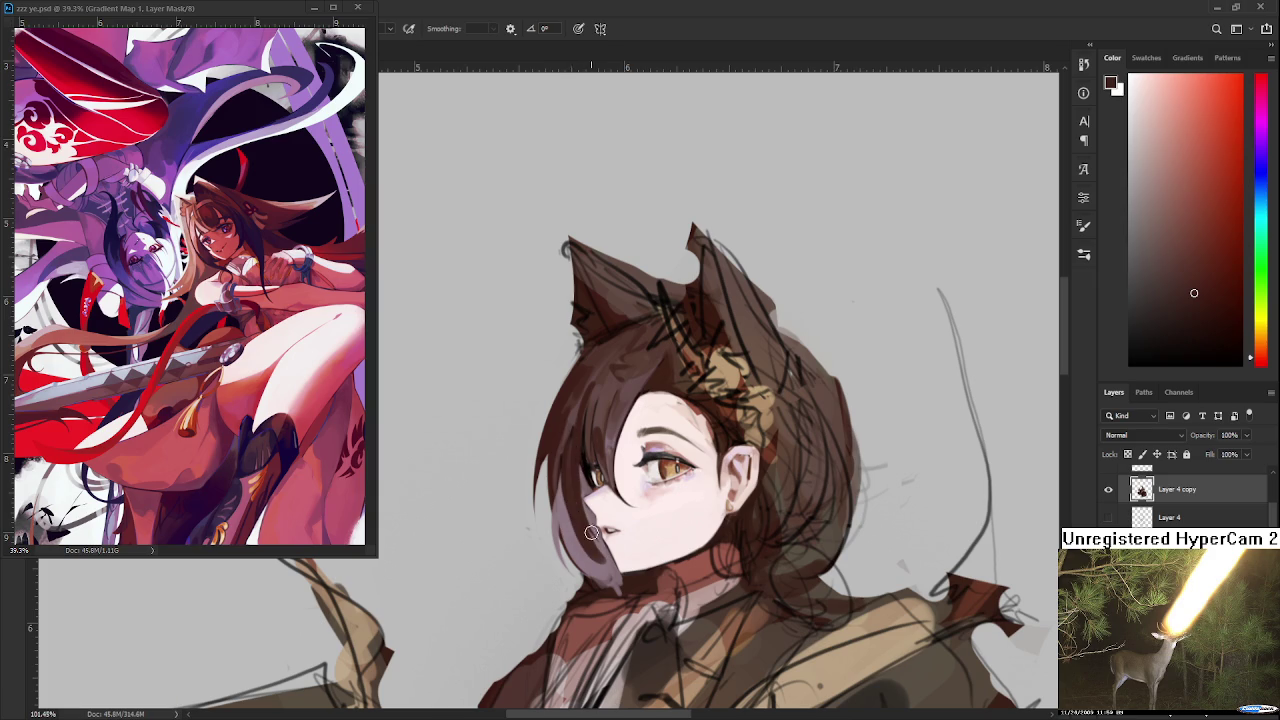
left_click(565, 512, "alt")
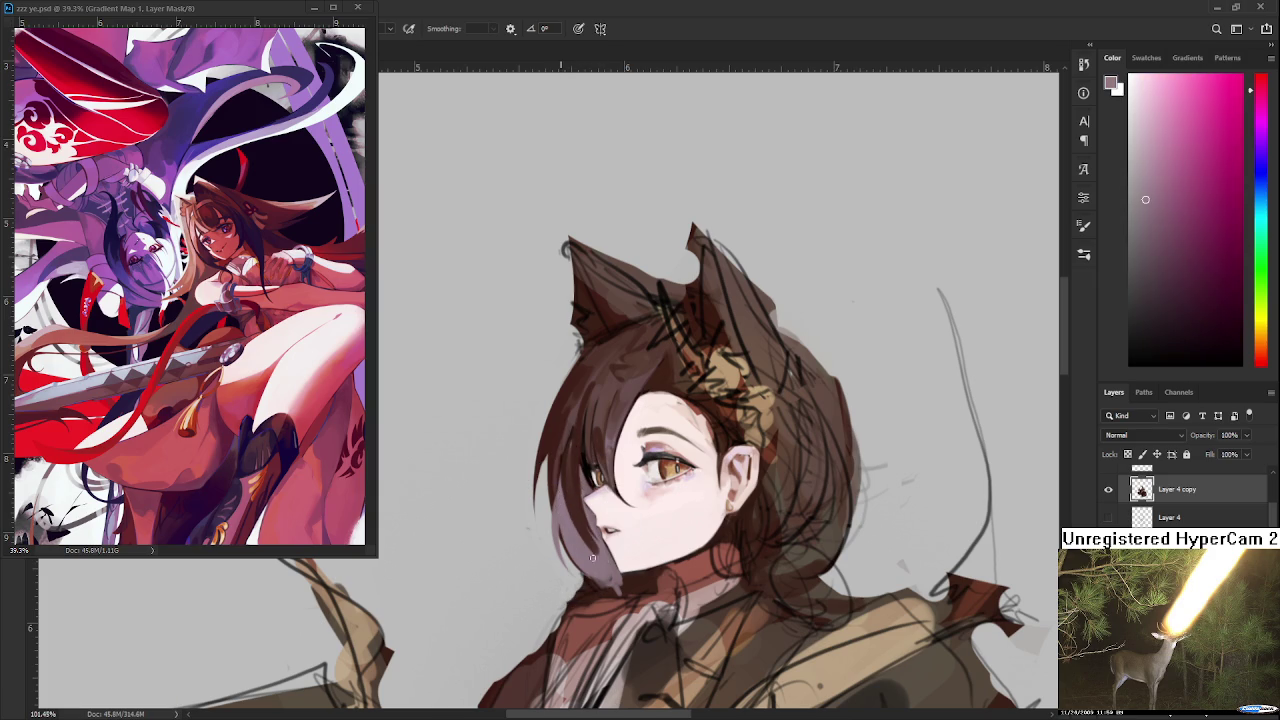
left_click(598, 515, "alt")
- Sample dark red-brown hair colours and paint a darker, longer strand down past the cheek
left_click(570, 470, "alt")
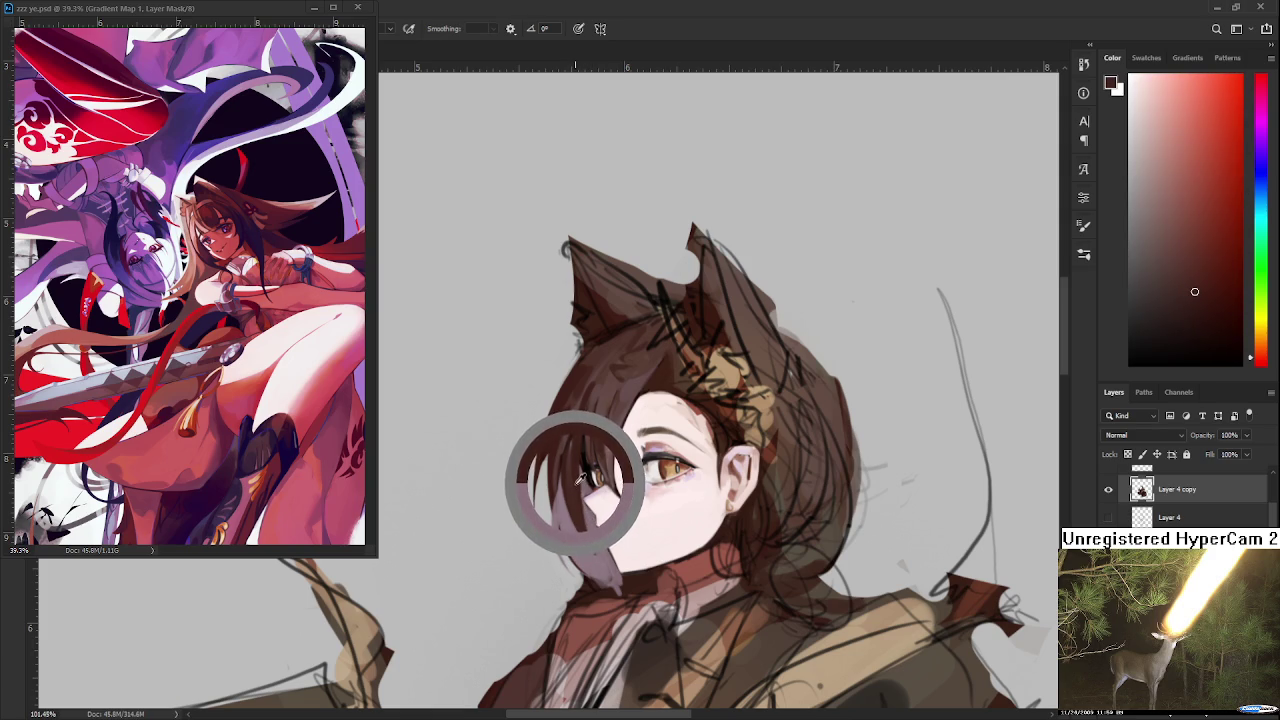
left_click_drag(577, 480, 582, 450)
scroll(582, 450, "down", 1)
left_click(569, 433, "alt")
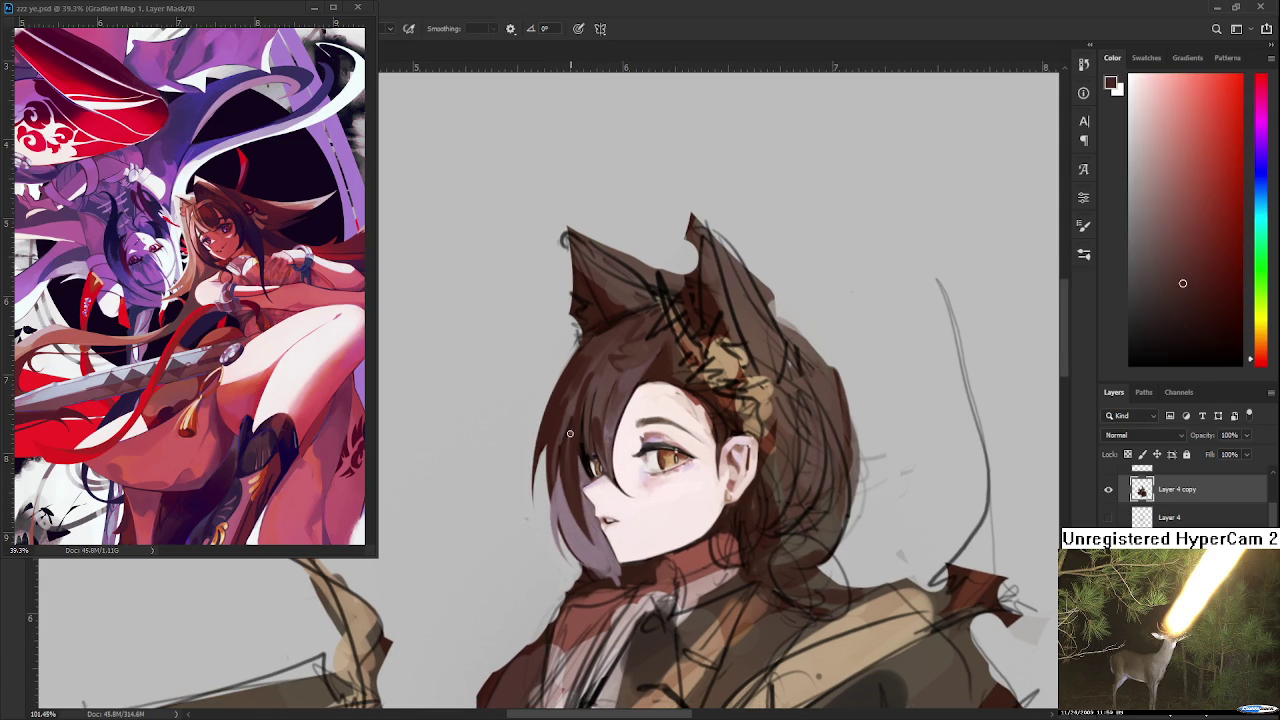
left_click(564, 456, "alt")
left_click(561, 480, "alt")
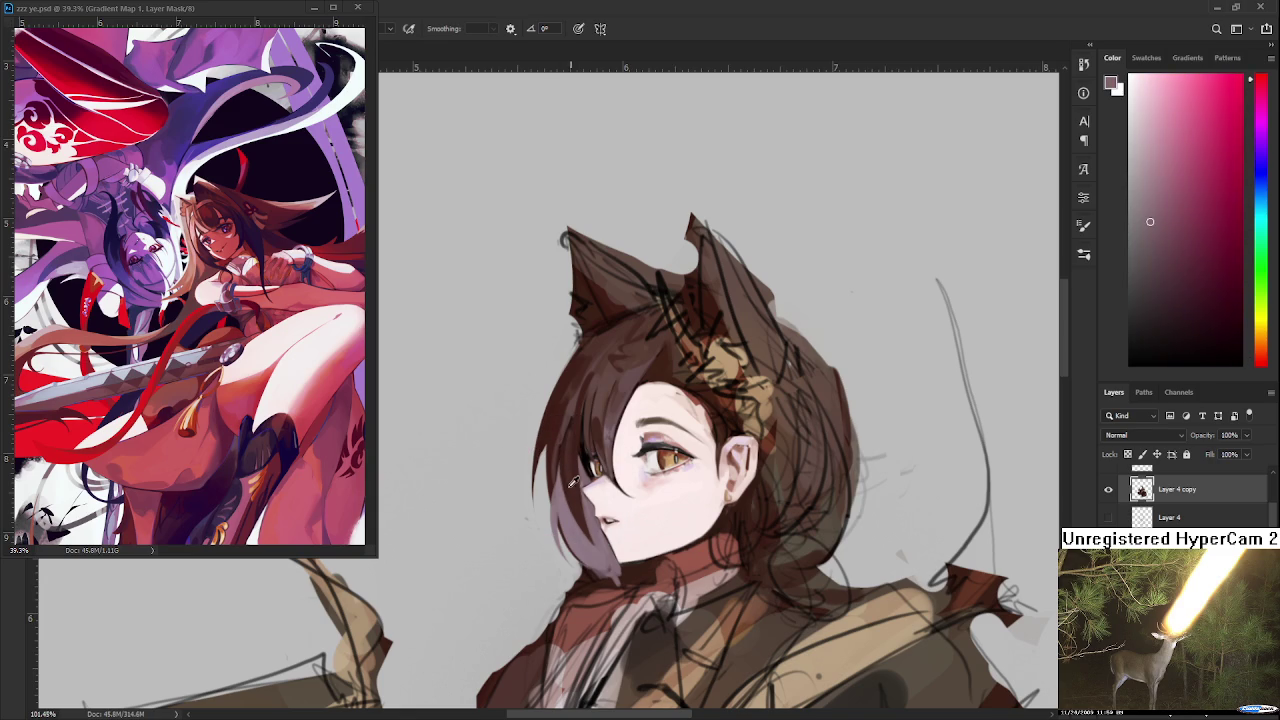
left_click(568, 466, "alt")
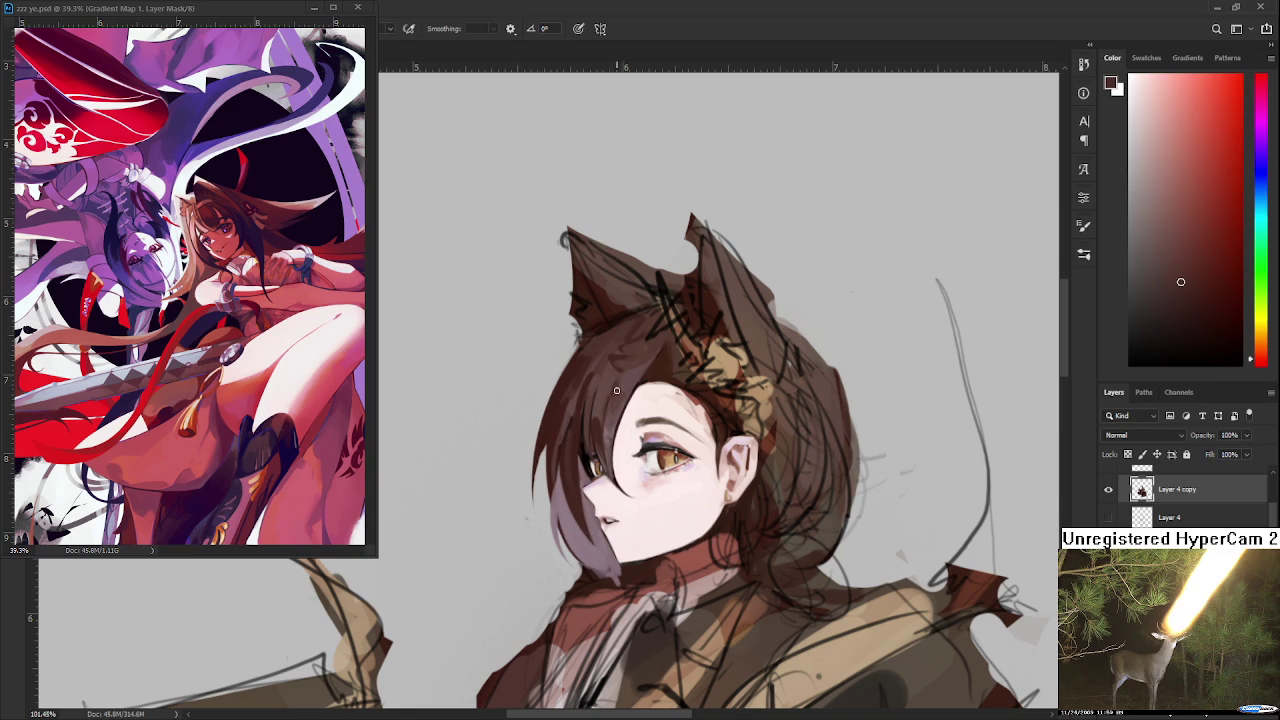
left_click(570, 412, "alt")
left_click_drag(565, 469, 566, 411)
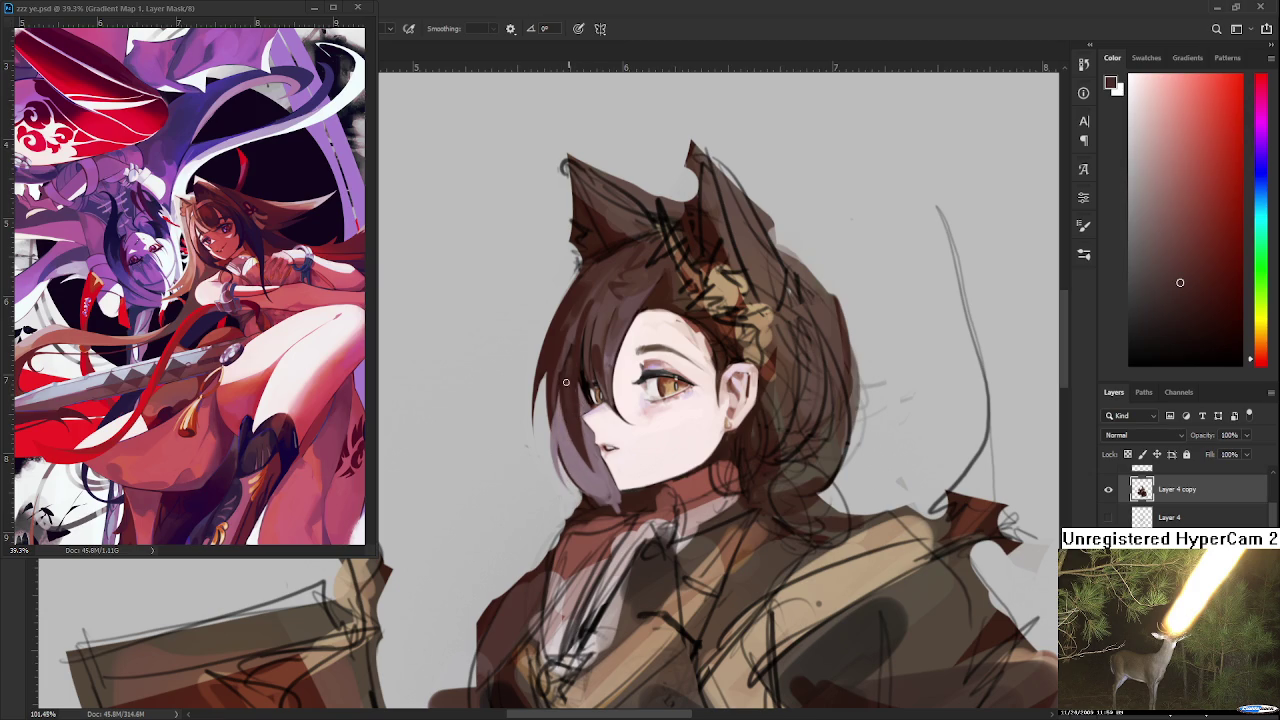
left_click_drag(577, 503, 565, 425)
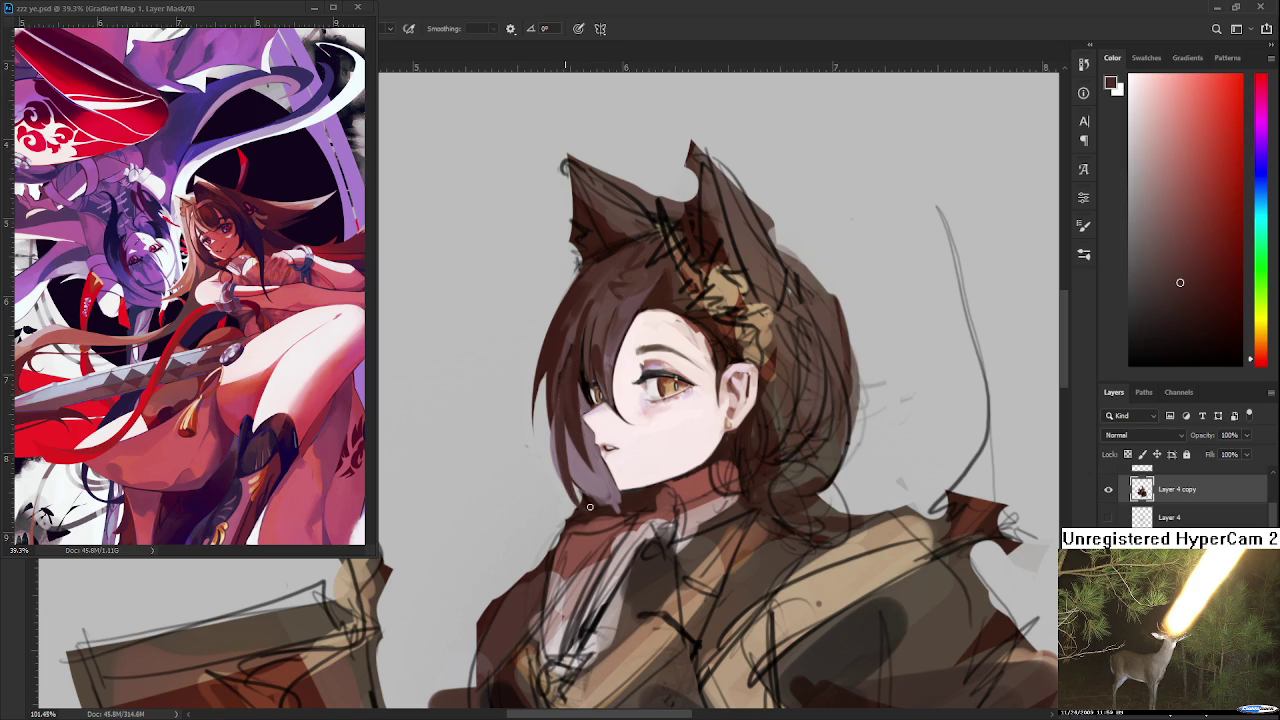
left_click(580, 468, "alt")
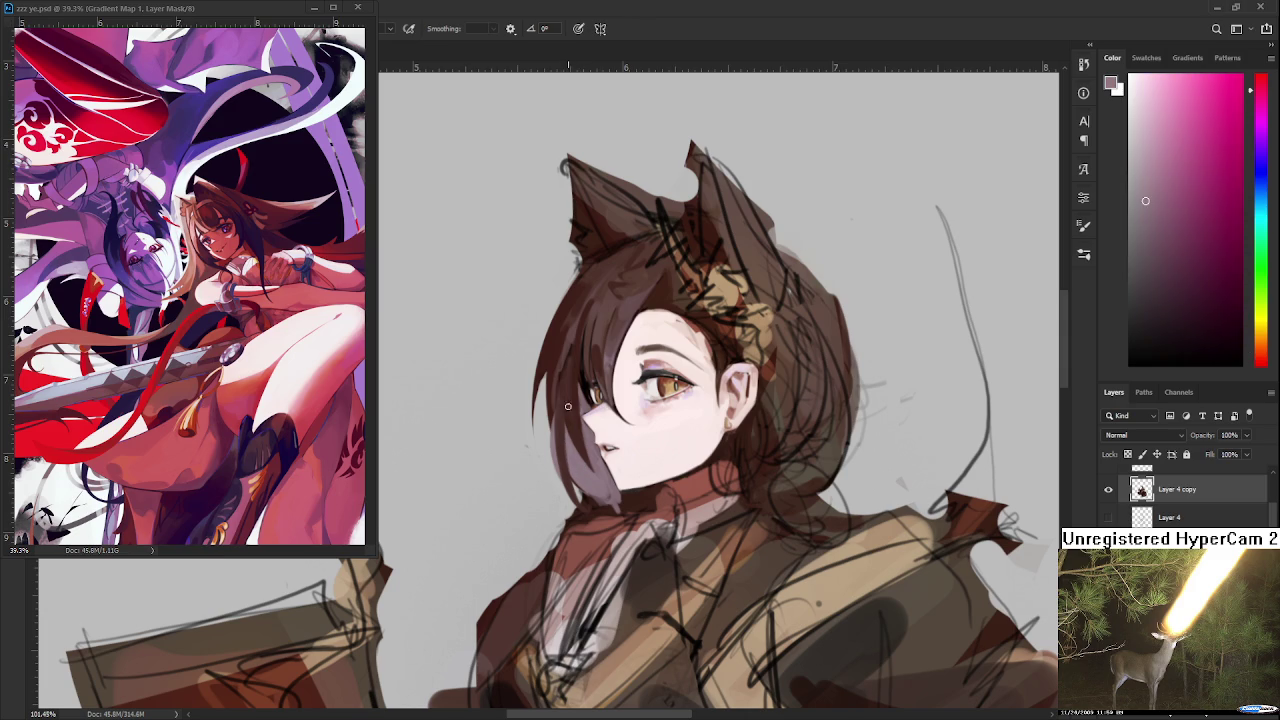
scroll(576, 393, "down", 2)
- Lighten the dark strand at the left eye's corner, then sample dark brown and dark red hair tones
scroll(576, 393, "down", 1)
scroll(560, 400, "up", 2)
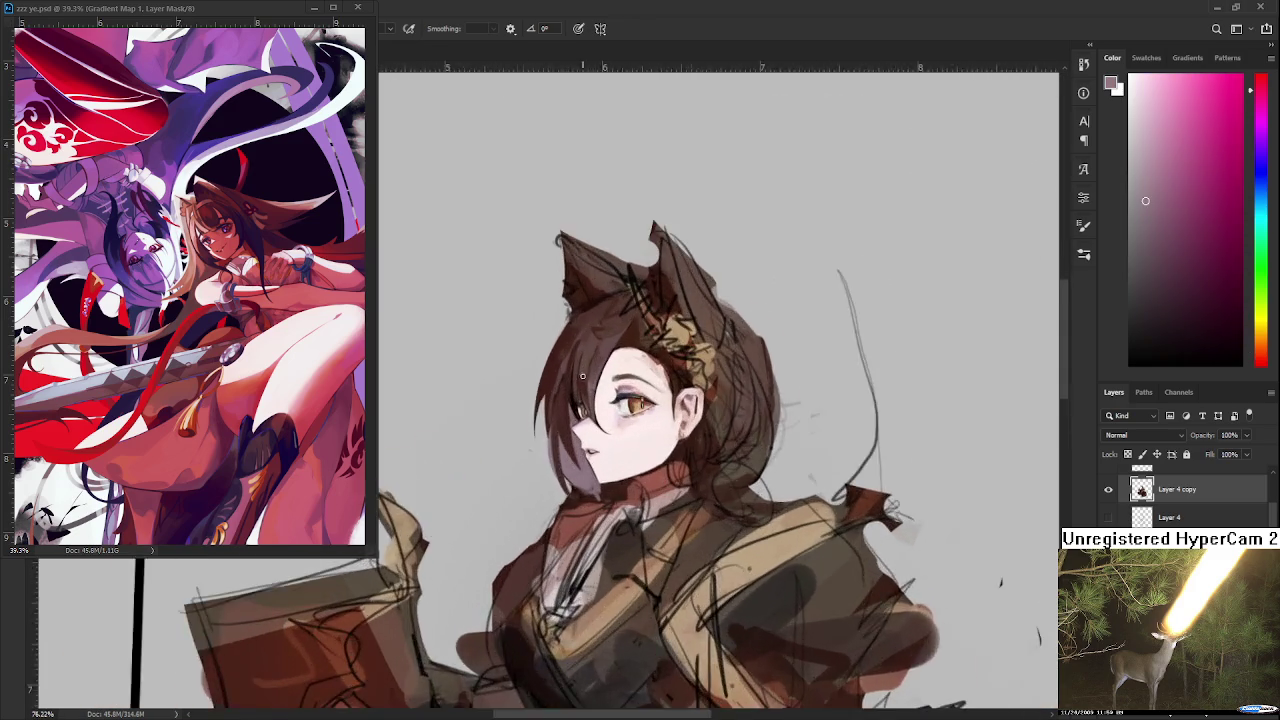
scroll(552, 406, "up", 2)
scroll(552, 406, "up", 1)
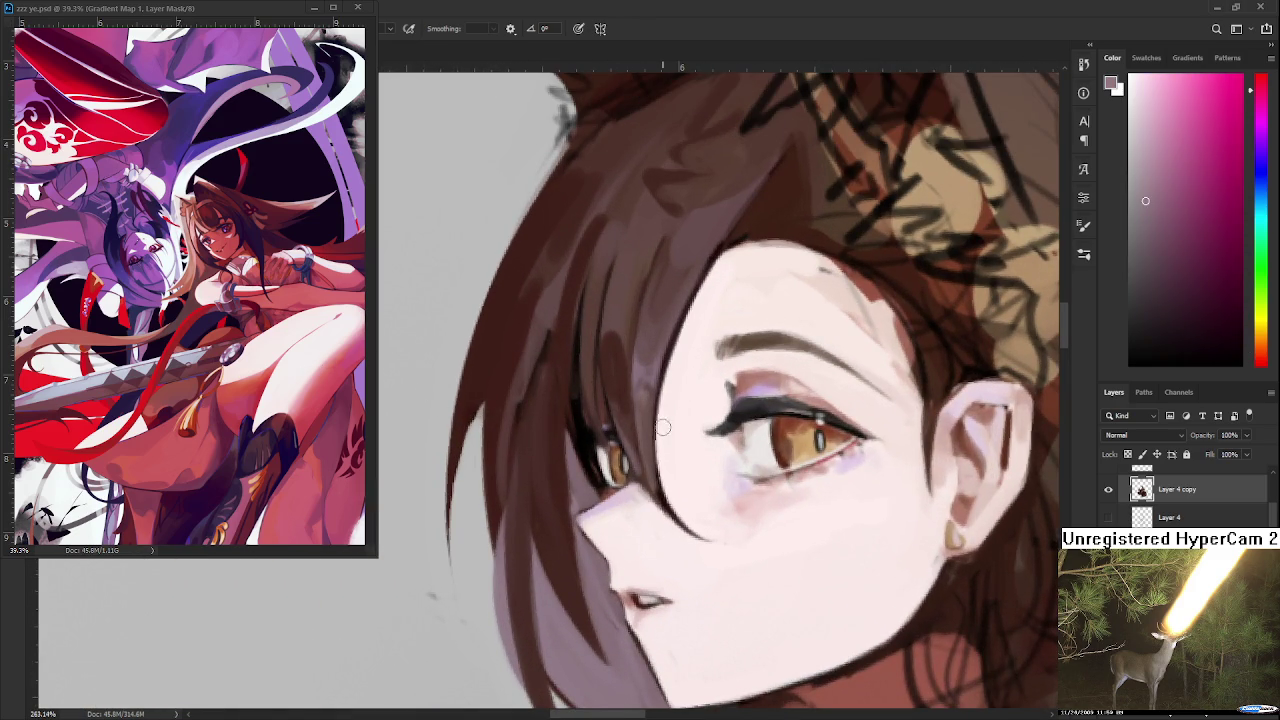
scroll(640, 440, "up", 1)
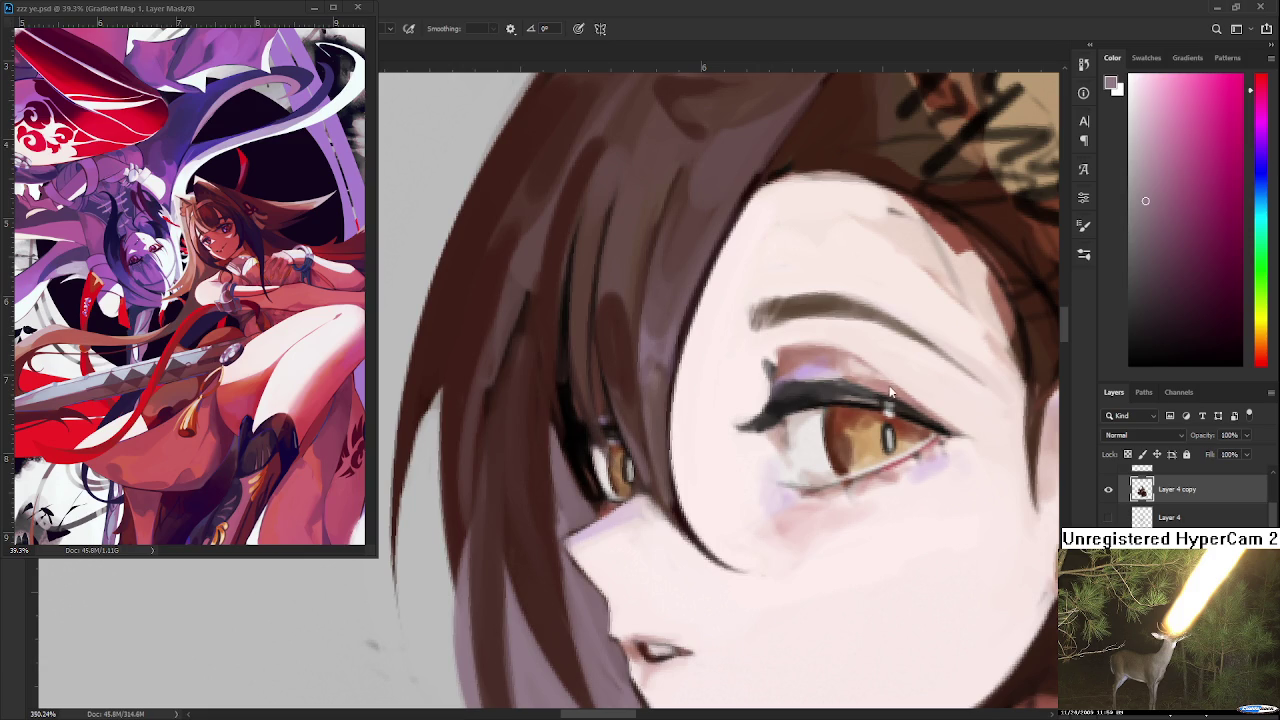
left_click(583, 504, "alt")
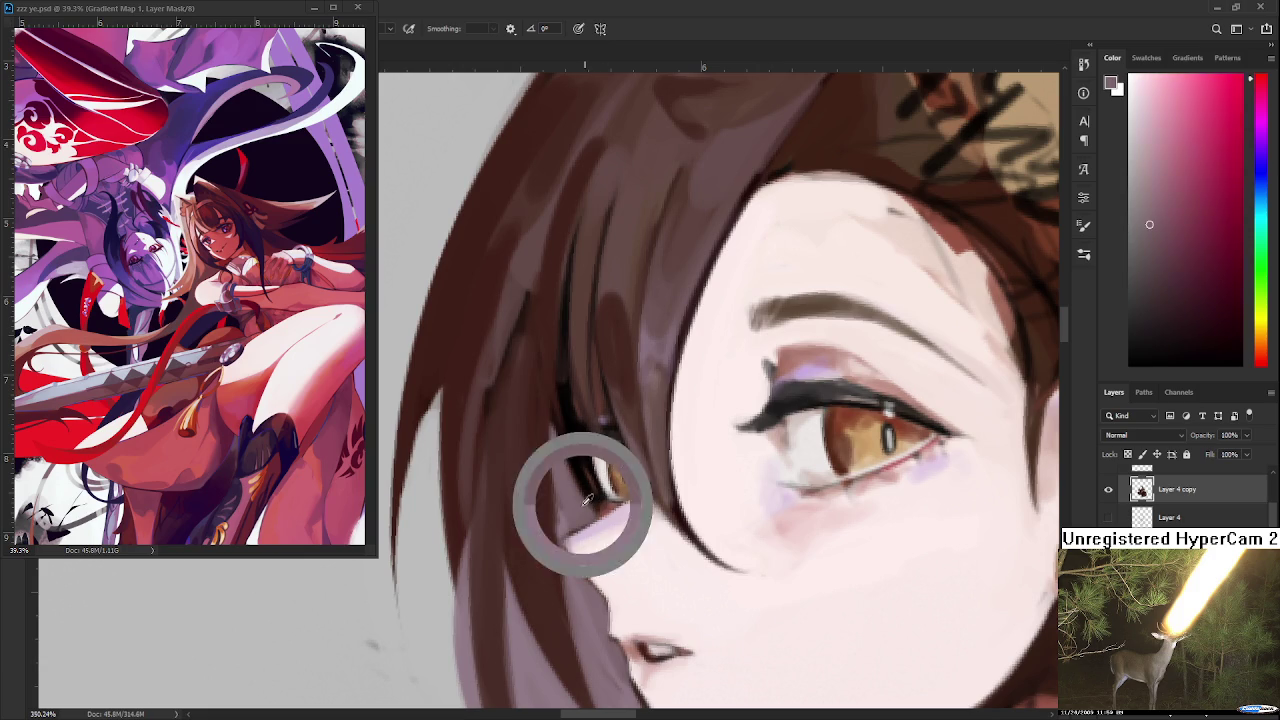
mouse_move(576, 500)
left_mouse_down()
mouse_move(583, 471)
mouse_move(559, 439)
mouse_move(584, 456)
mouse_move(568, 420)
mouse_move(586, 489)
mouse_move(570, 410)
left_mouse_up()
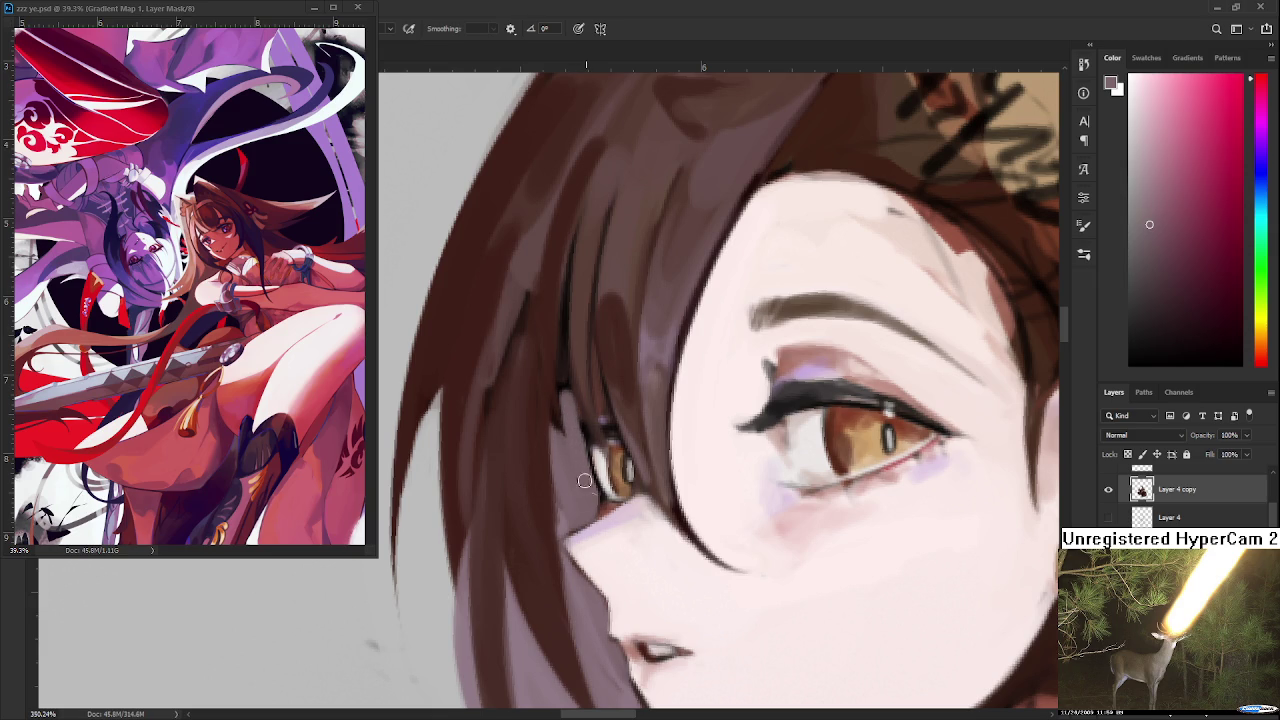
left_click(597, 430, "alt")
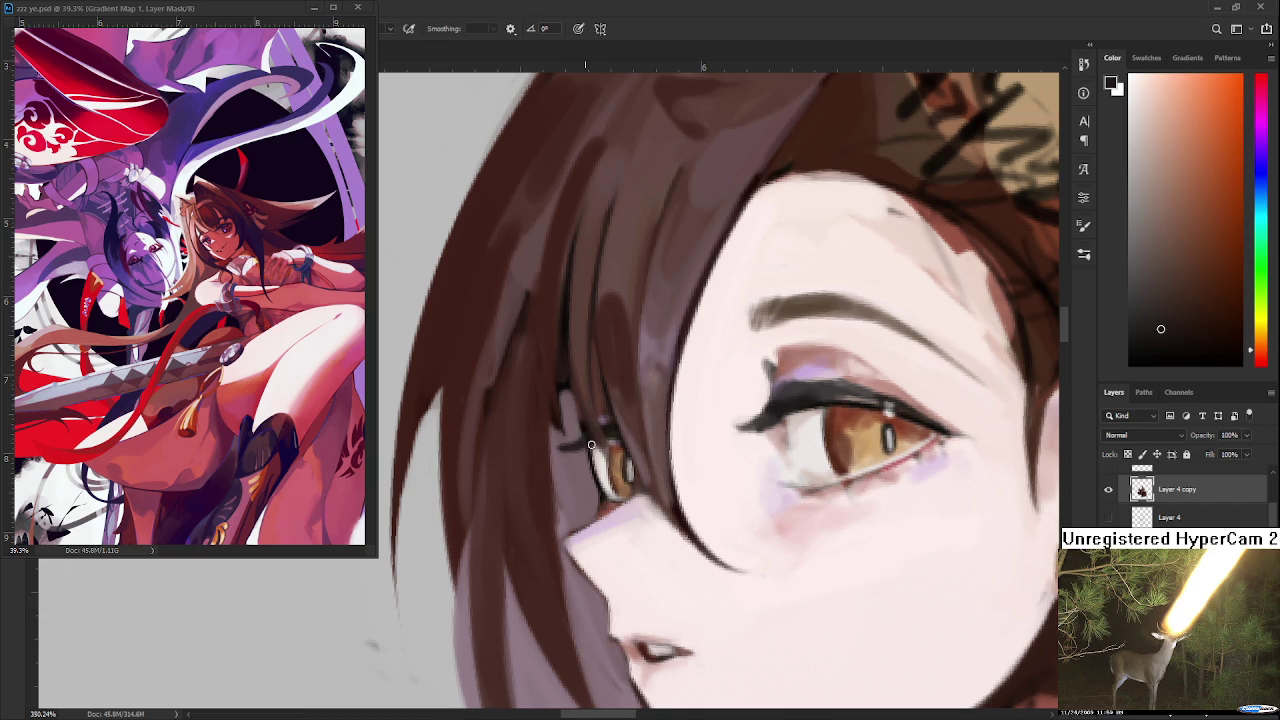
left_click_drag(591, 445, 583, 438)
left_click(688, 430, "alt")
mouse_move(500, 471)
left_mouse_down()
mouse_move(568, 438)
mouse_move(579, 449)
mouse_move(520, 513)
mouse_move(530, 520)
mouse_move(606, 447)
left_mouse_up()
- Tilt the view and alternate between near-black brown and mauve hair tones for the left-eye strands
key("r")
left_click(614, 453, "alt")
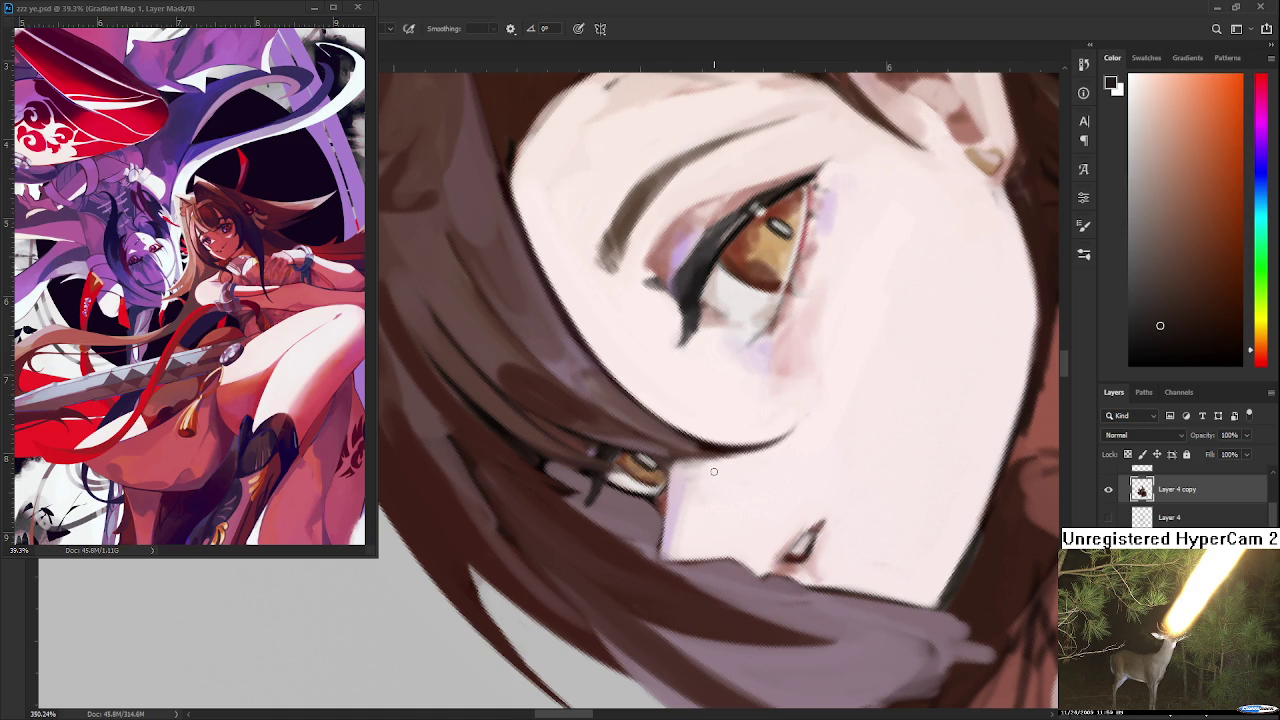
mouse_move(678, 449)
left_mouse_down()
mouse_move(528, 371)
mouse_move(586, 373)
left_mouse_up()
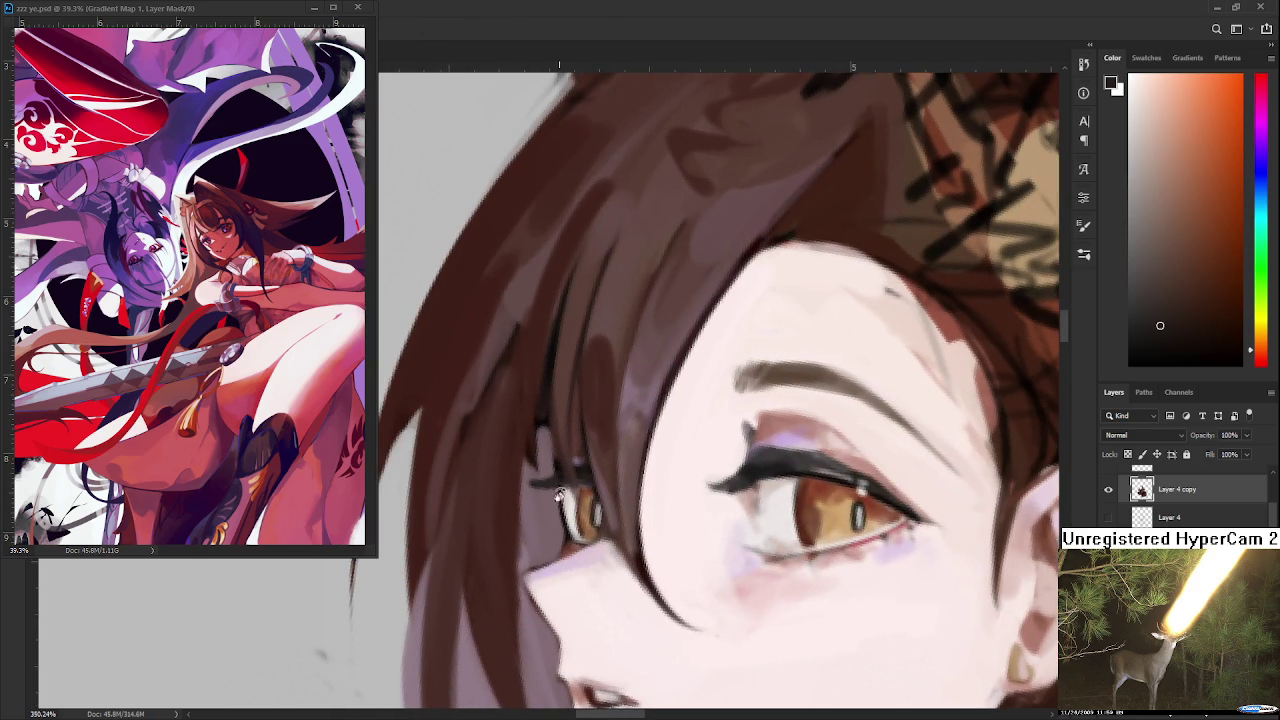
left_click(560, 495, "alt")
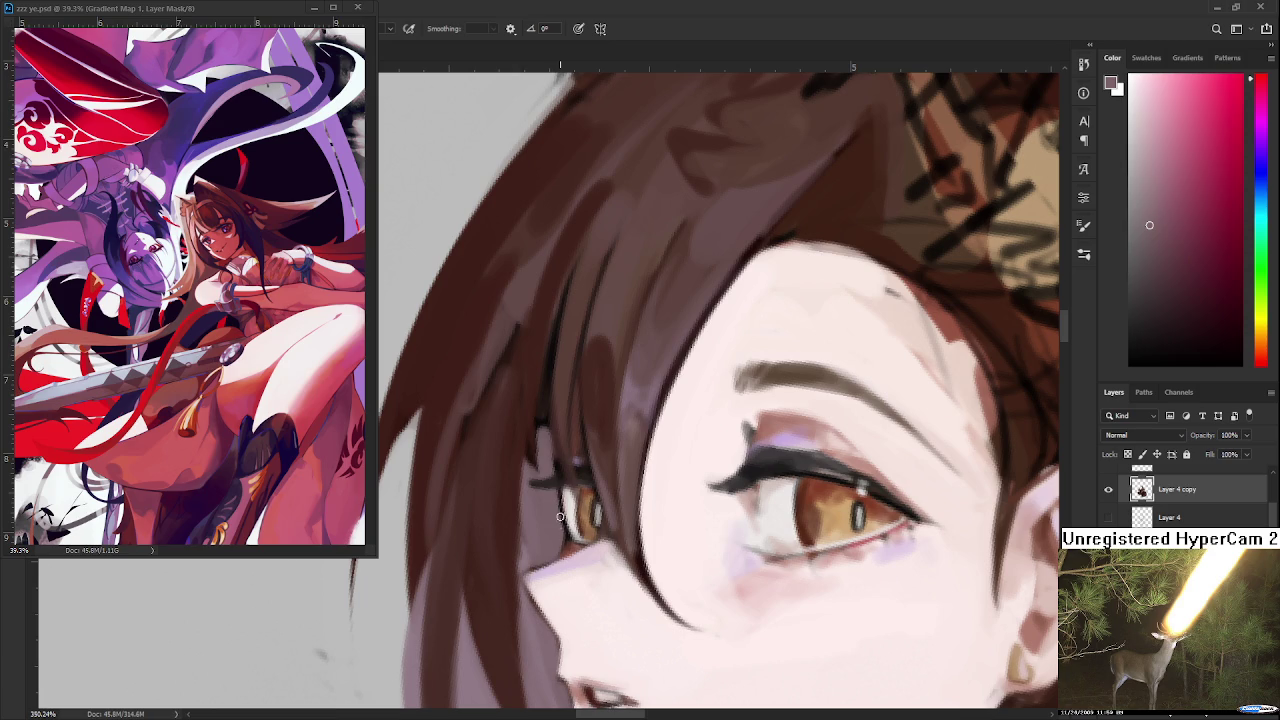
key("r")
left_click_drag(560, 495, 586, 492)
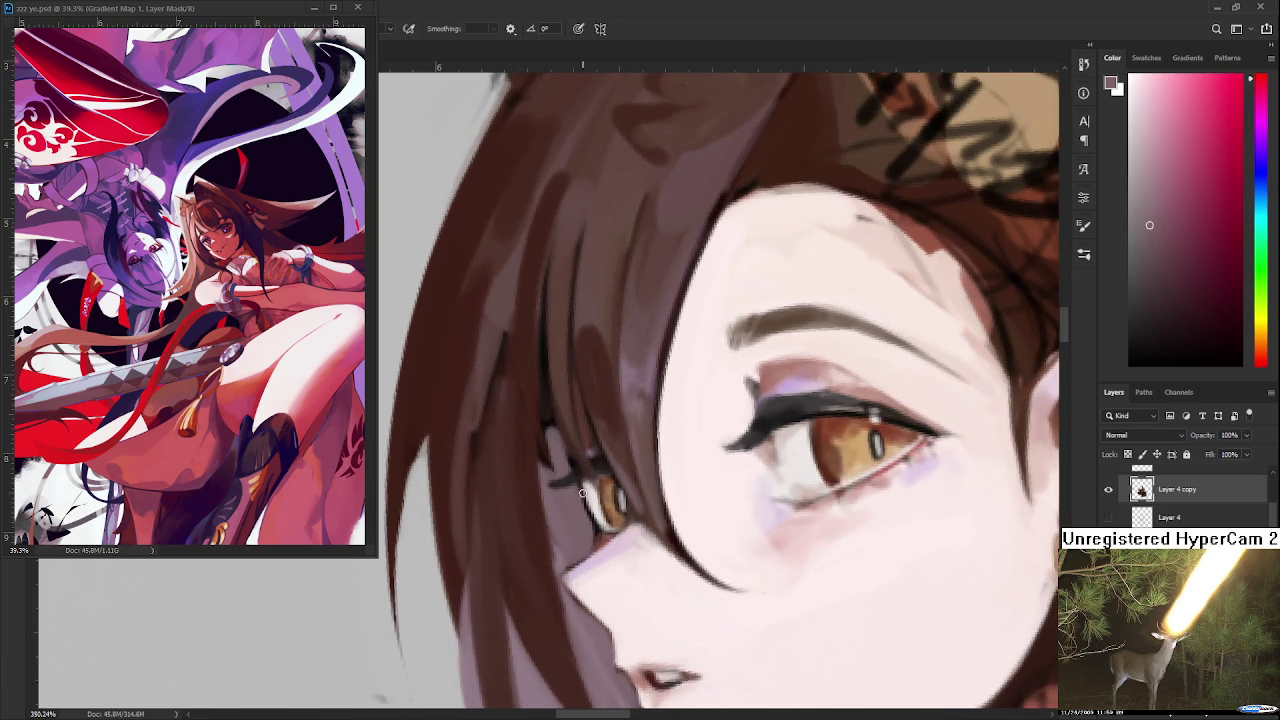
left_click(583, 494, "alt")
left_click(578, 472, "alt")
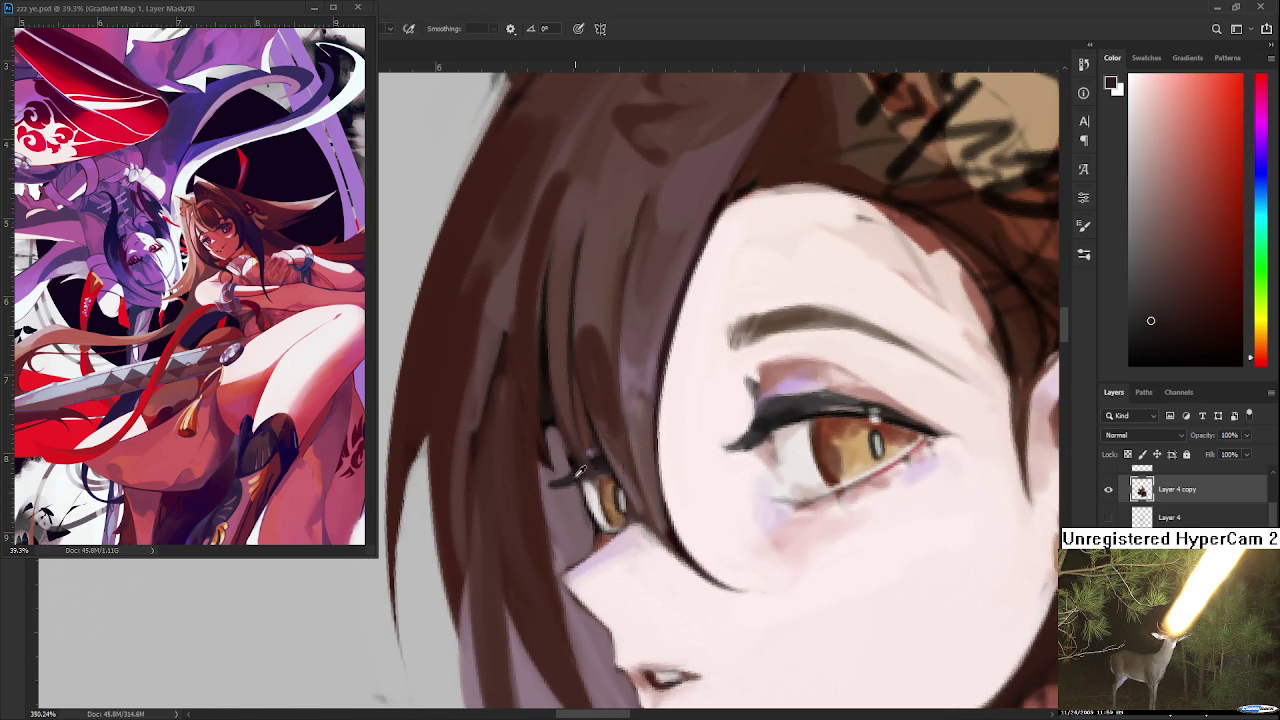
left_click(560, 472, "alt")
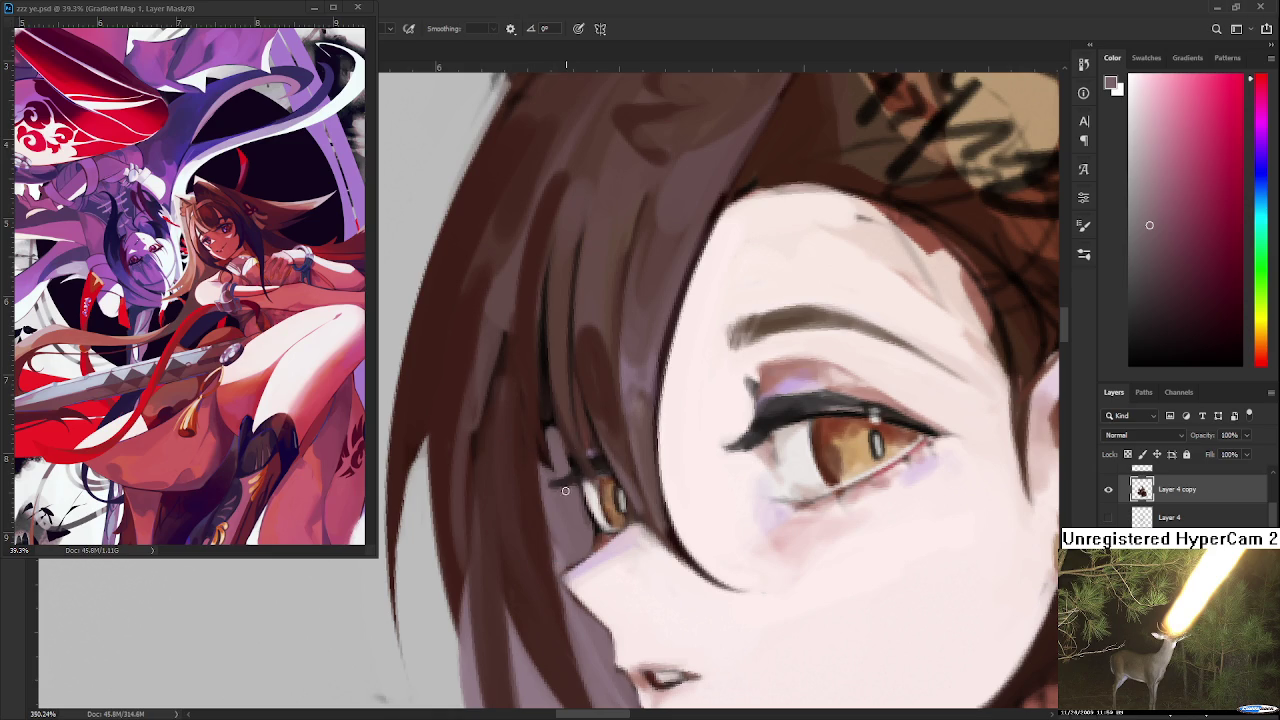
left_click(572, 482, "alt")
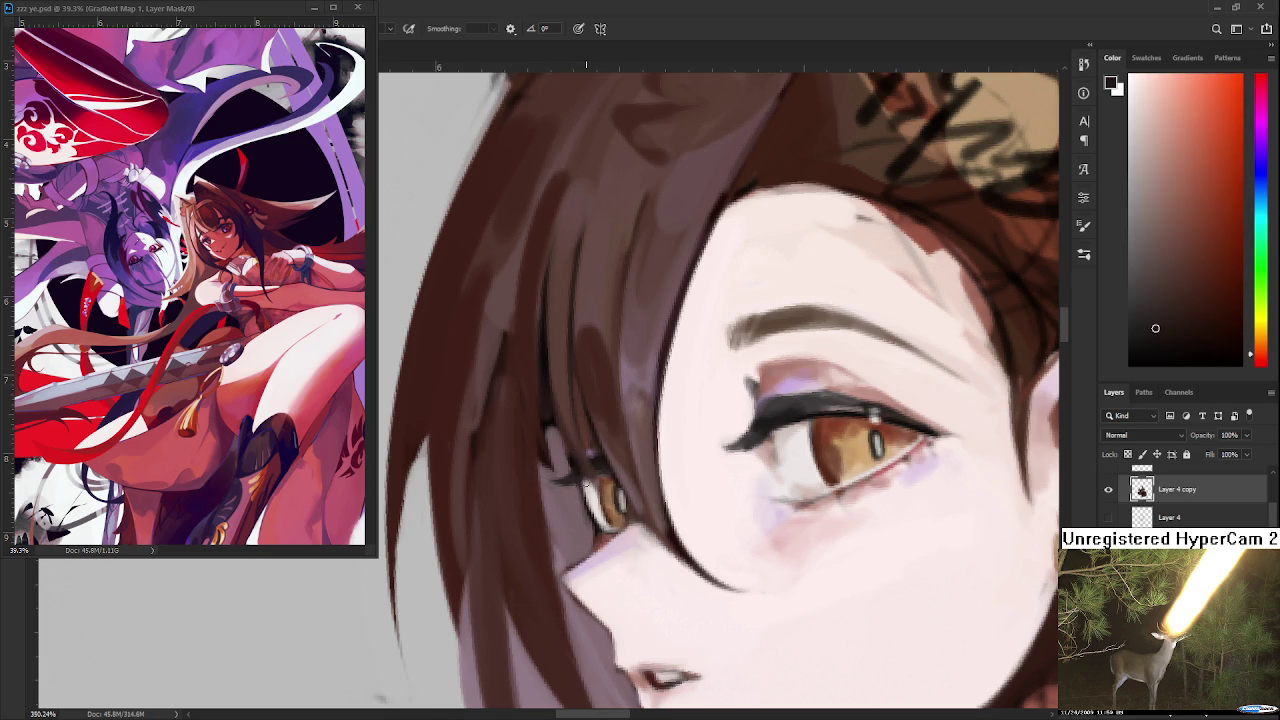
left_click(580, 510, "alt")
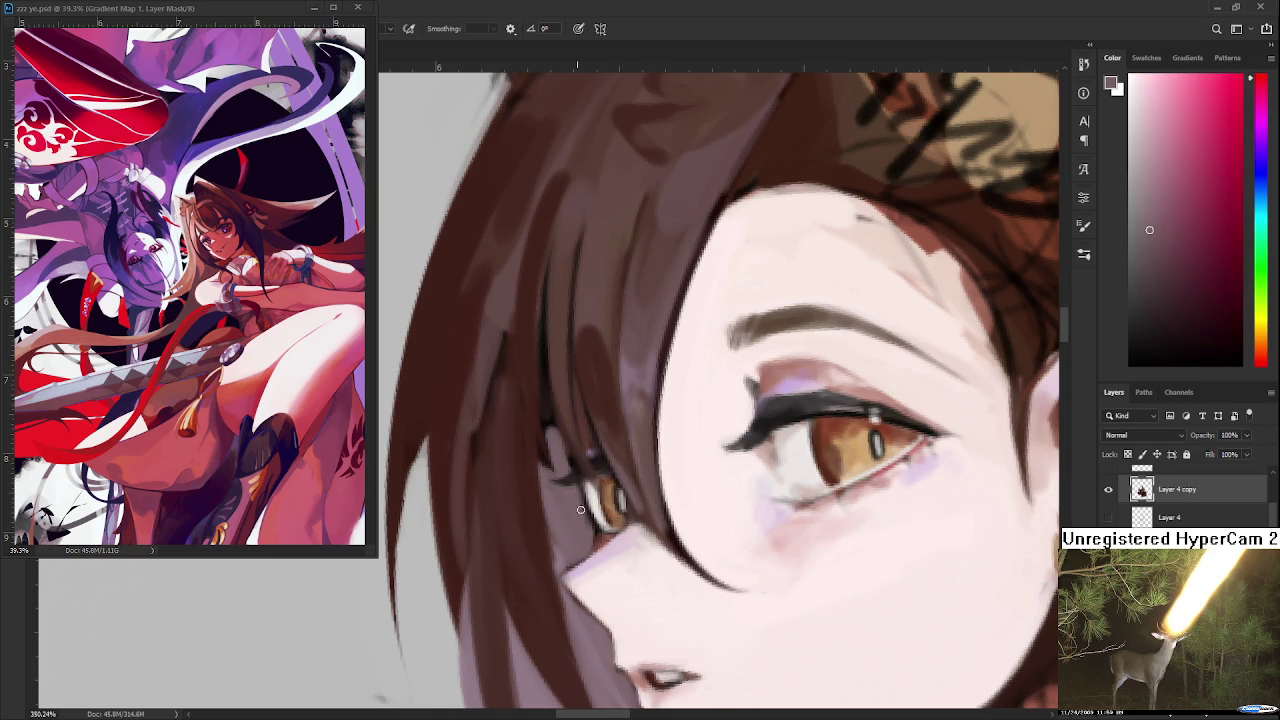
left_click(595, 460, "alt")
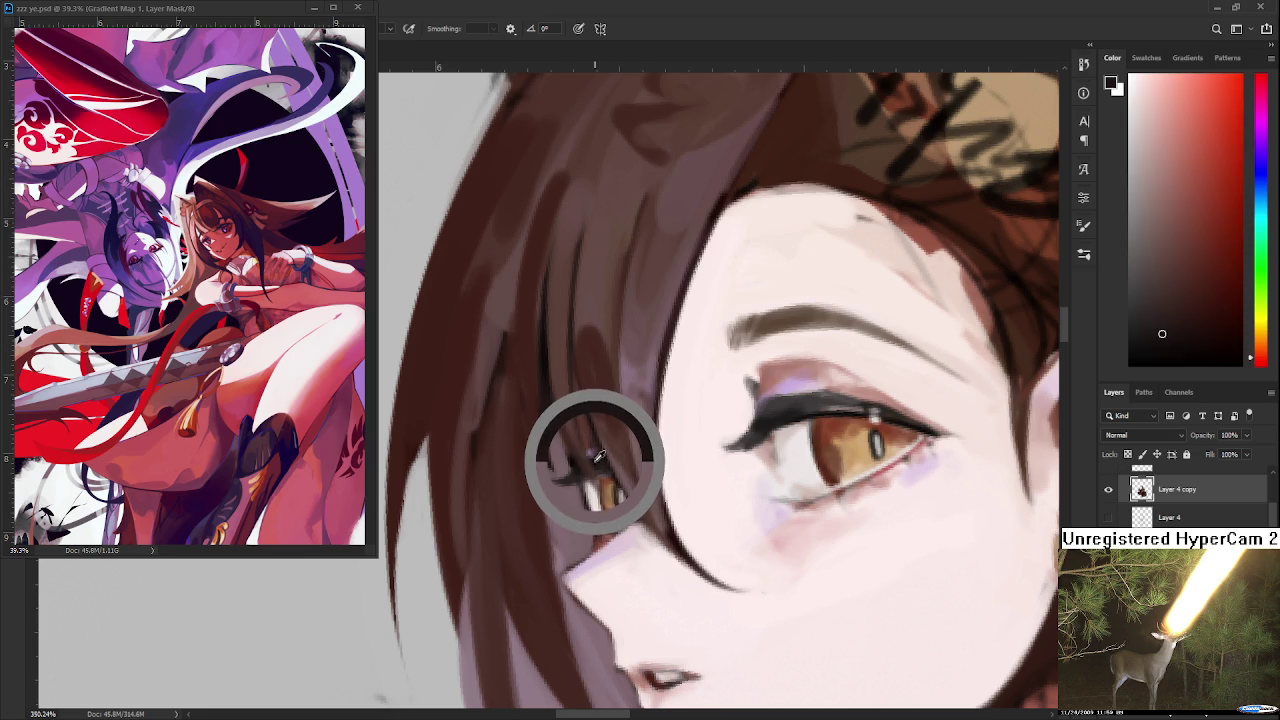
left_click_drag(595, 460, 574, 500)
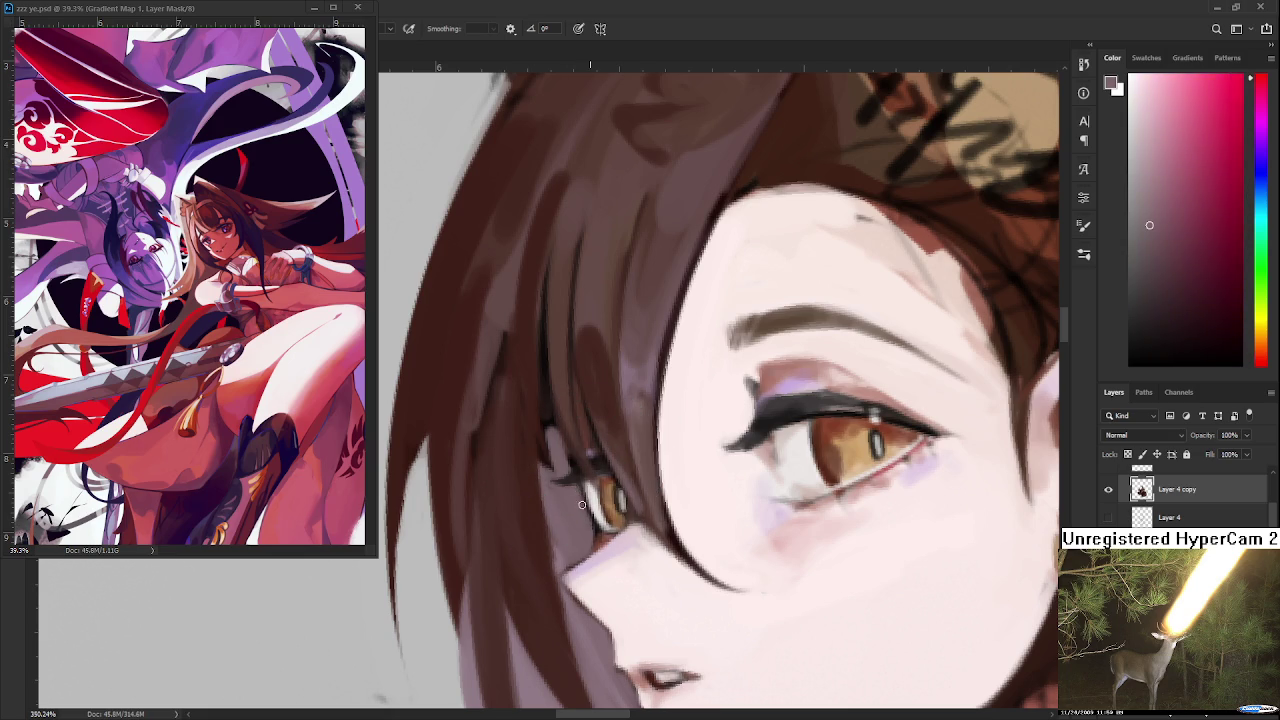
left_click(600, 510, "alt")
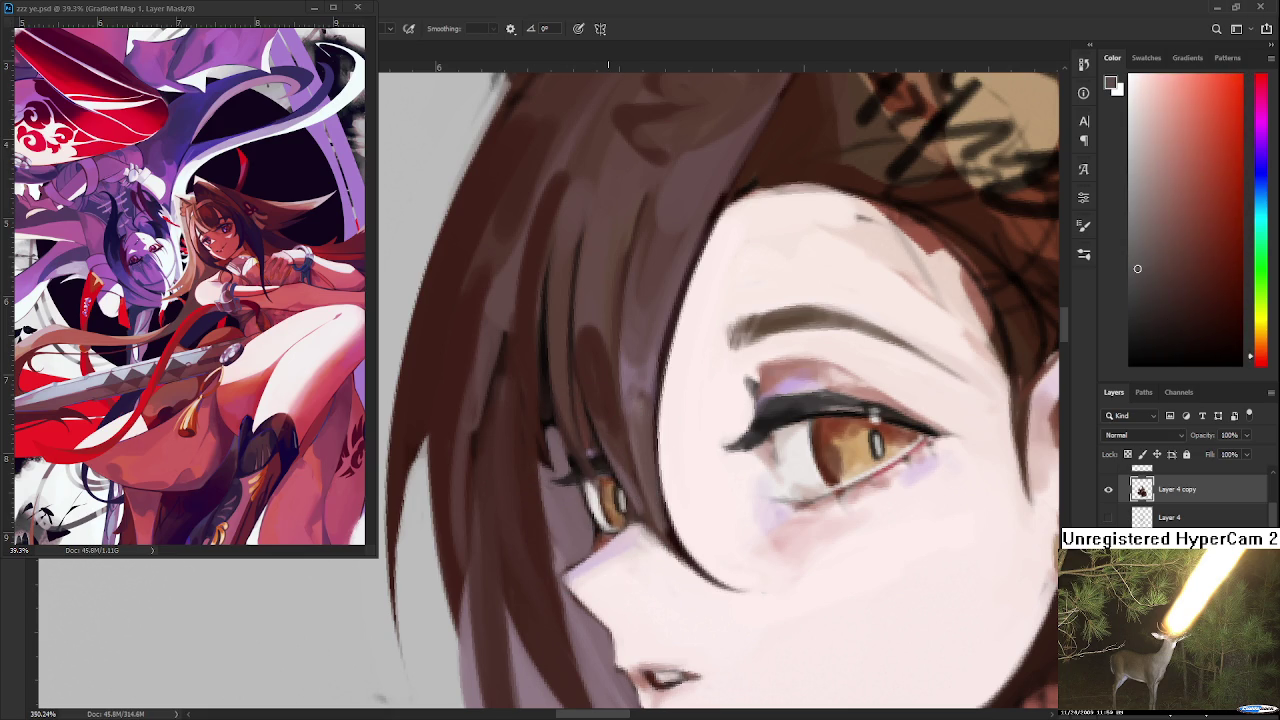
scroll(607, 512, "down", 5)
- Rotate the view and paint dark brown strands along the hair beside the left eye
scroll(620, 500, "down", 3)
scroll(640, 485, "down", 2)
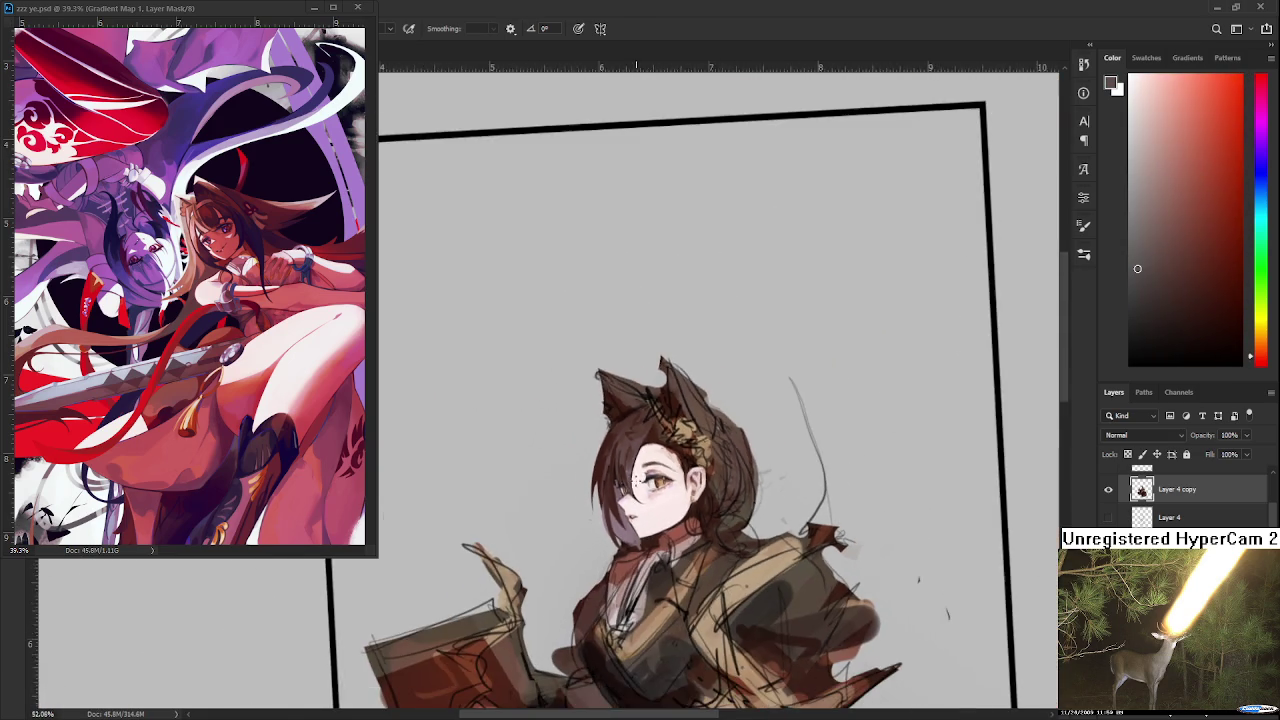
scroll(640, 485, "up", 2)
scroll(630, 483, "up", 2)
scroll(615, 482, "up", 2)
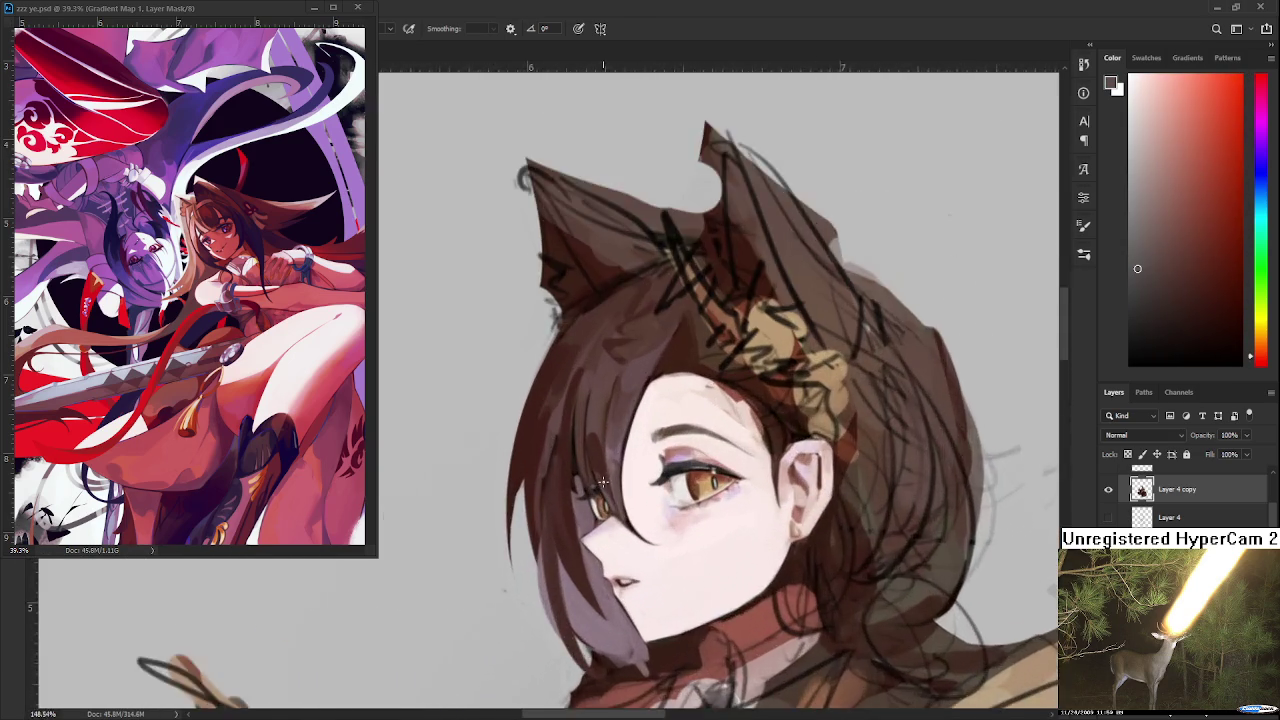
scroll(604, 480, "up", 2)
key("r")
left_click_drag(604, 480, 565, 517)
key("b")
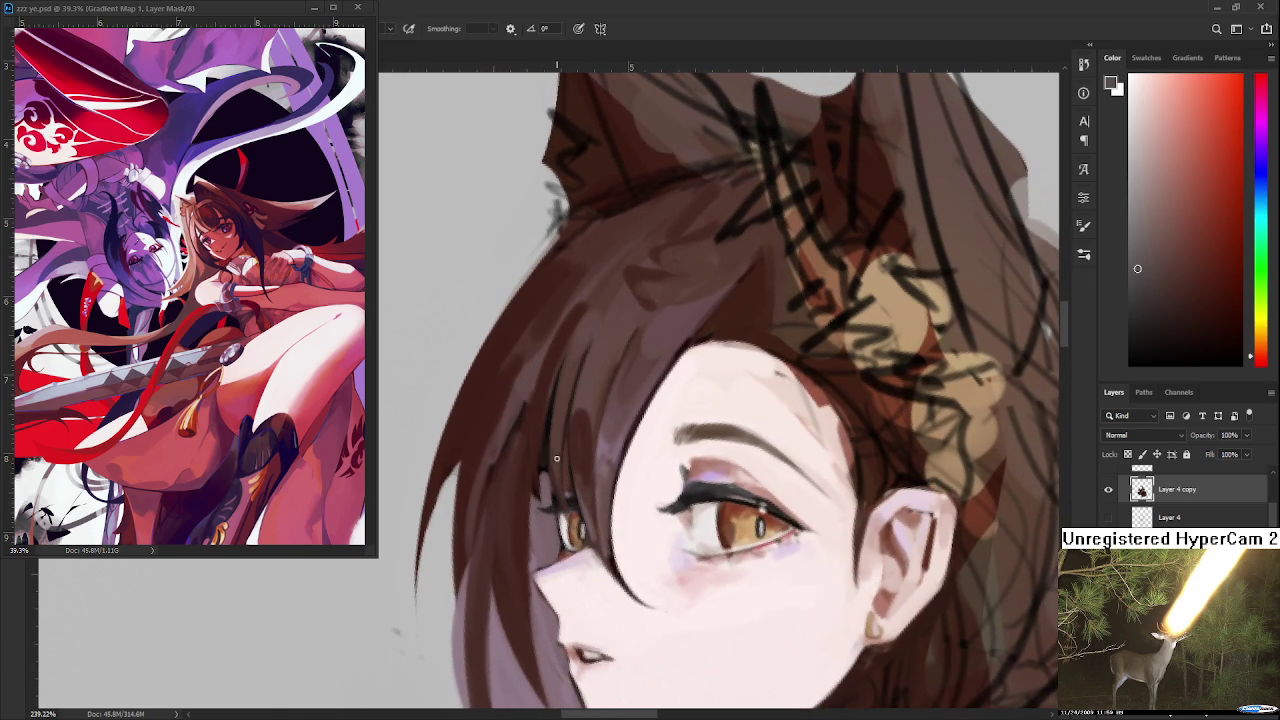
left_click(540, 455, "alt")
left_click_drag(541, 472, 556, 546)
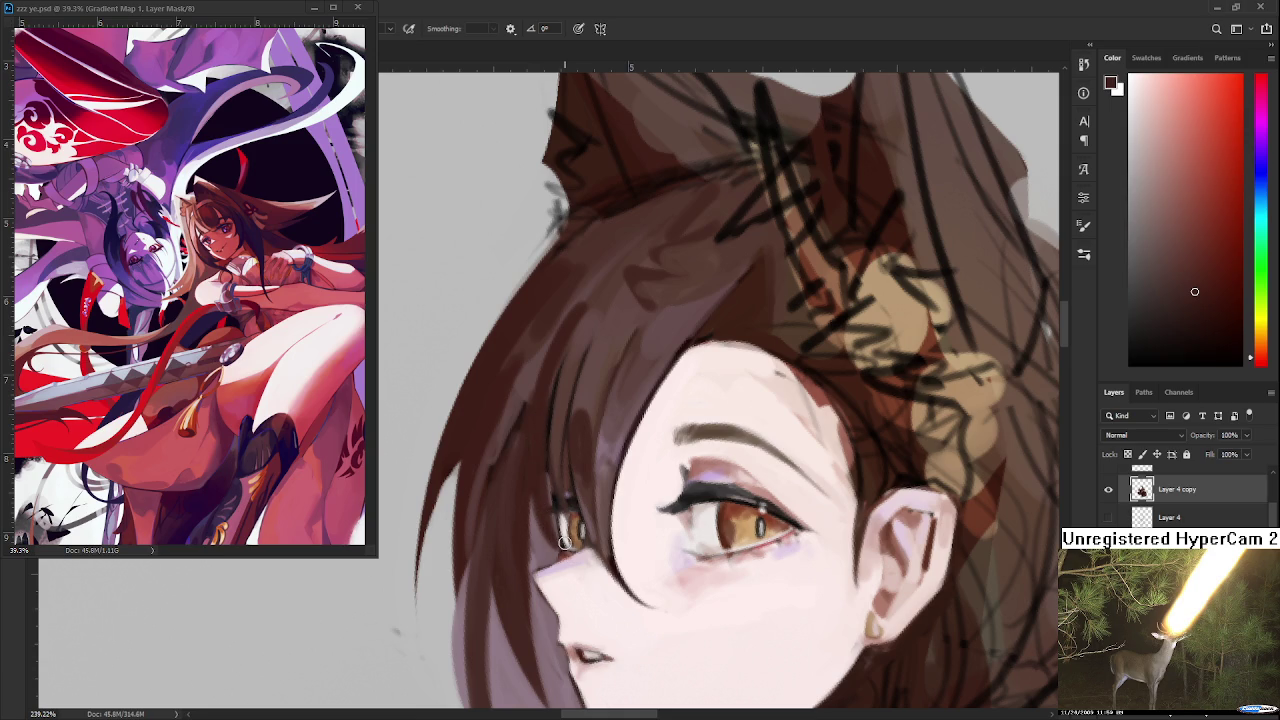
left_click_drag(538, 492, 560, 532)
- Sample a range of lighter and darker hair tones across the upper hair and near the eye
left_click_drag(546, 416, 586, 369)
left_click(566, 357, "alt")
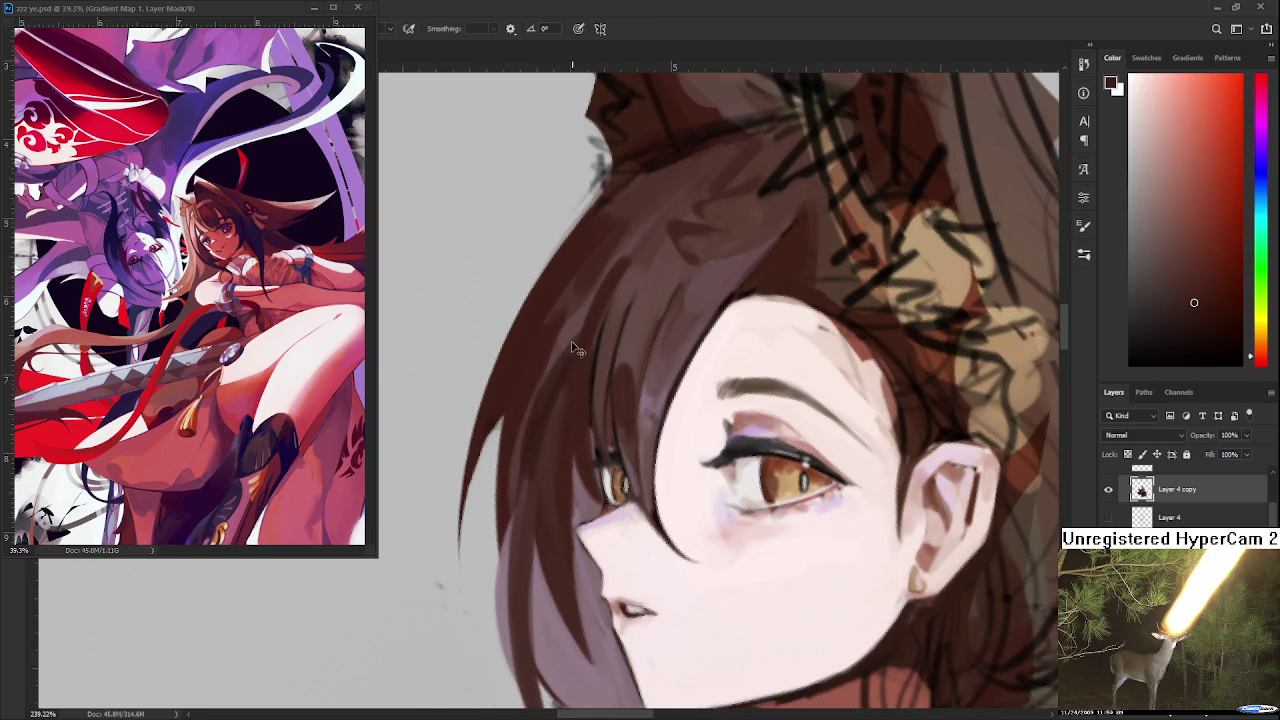
left_click(576, 355, "alt")
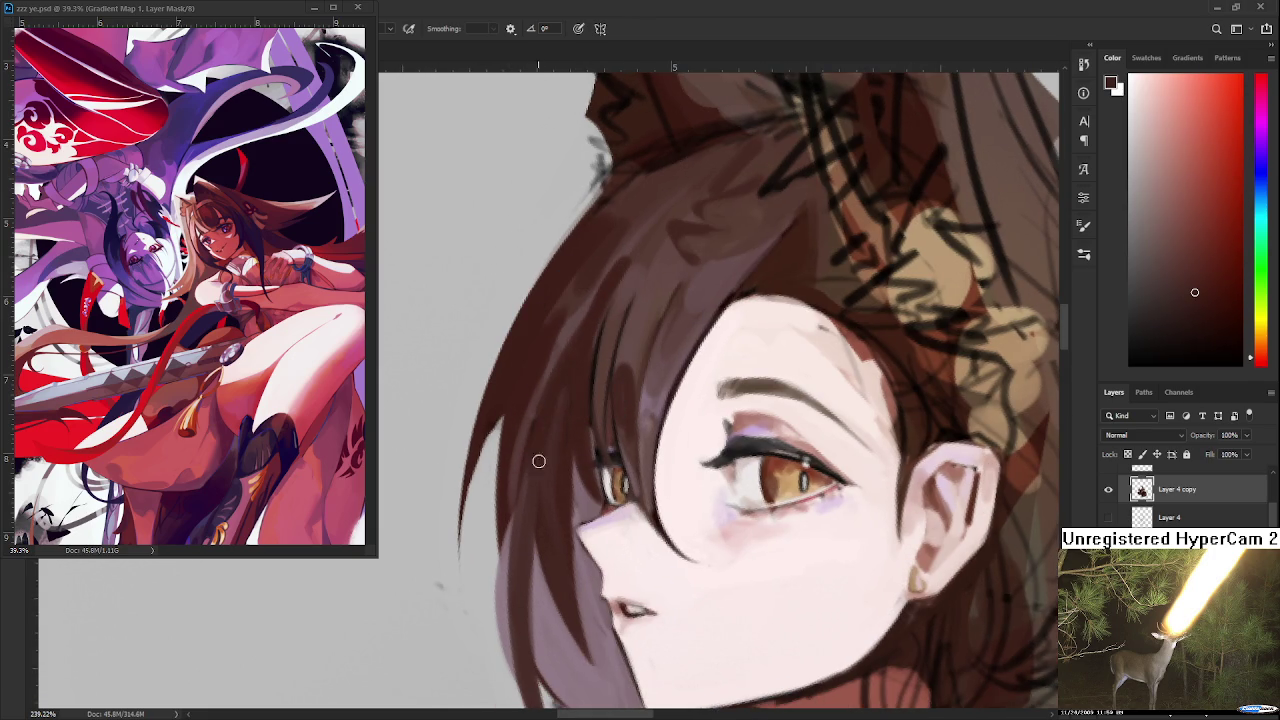
left_click(571, 300, "alt")
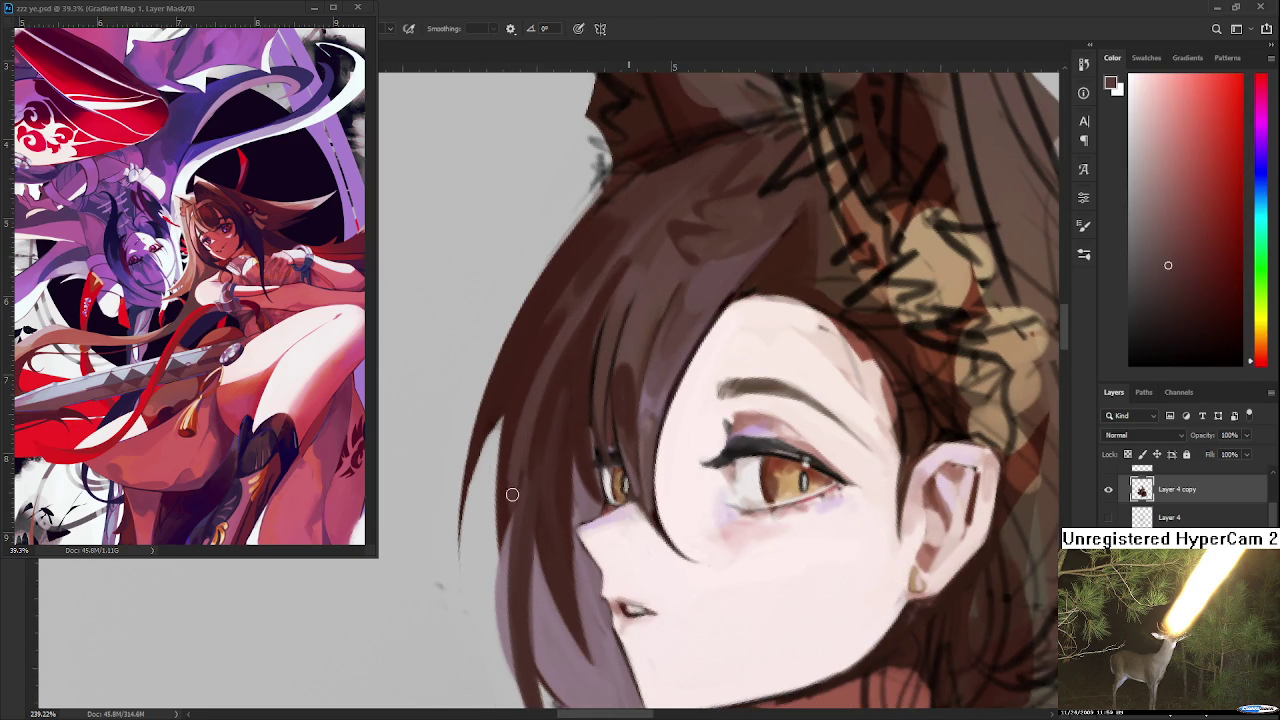
left_click(571, 340, "alt")
left_click(600, 302, "alt")
scroll(580, 395, "up", 1)
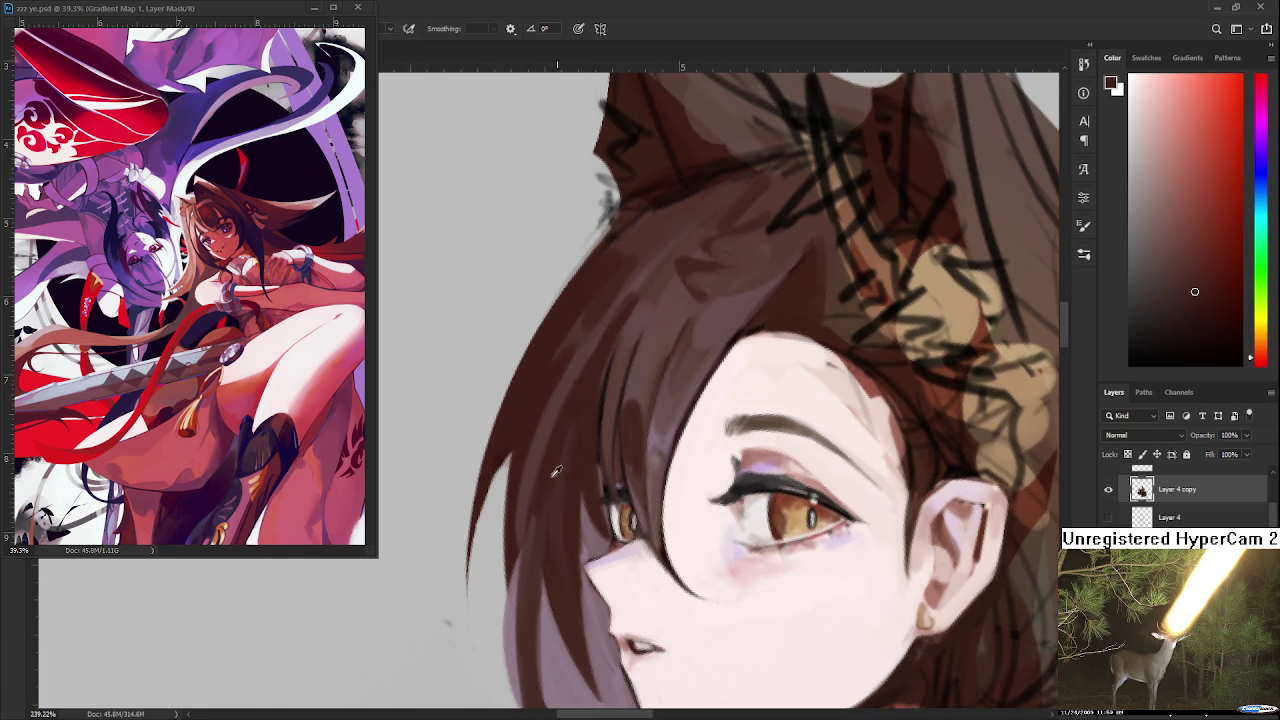
left_click(533, 428, "alt")
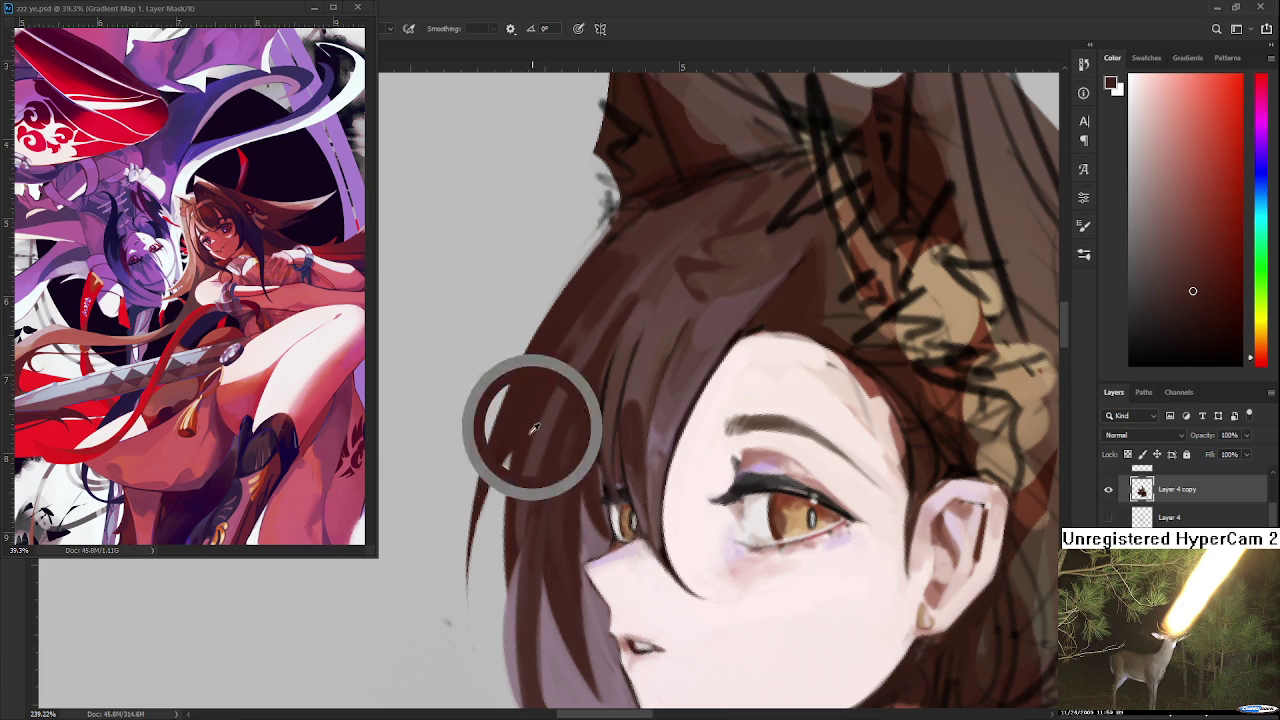
left_click(583, 336, "alt")
left_click(663, 251, "alt")
left_click(615, 334, "alt")
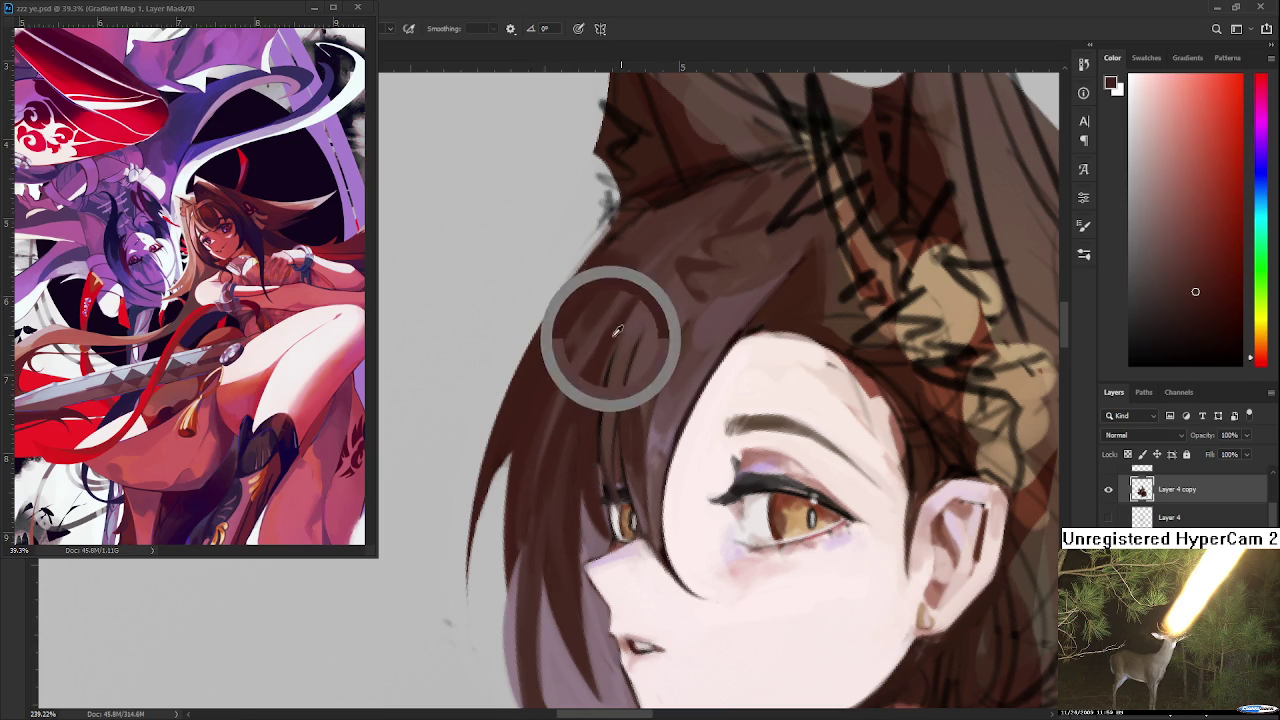
left_click(617, 328, "alt")
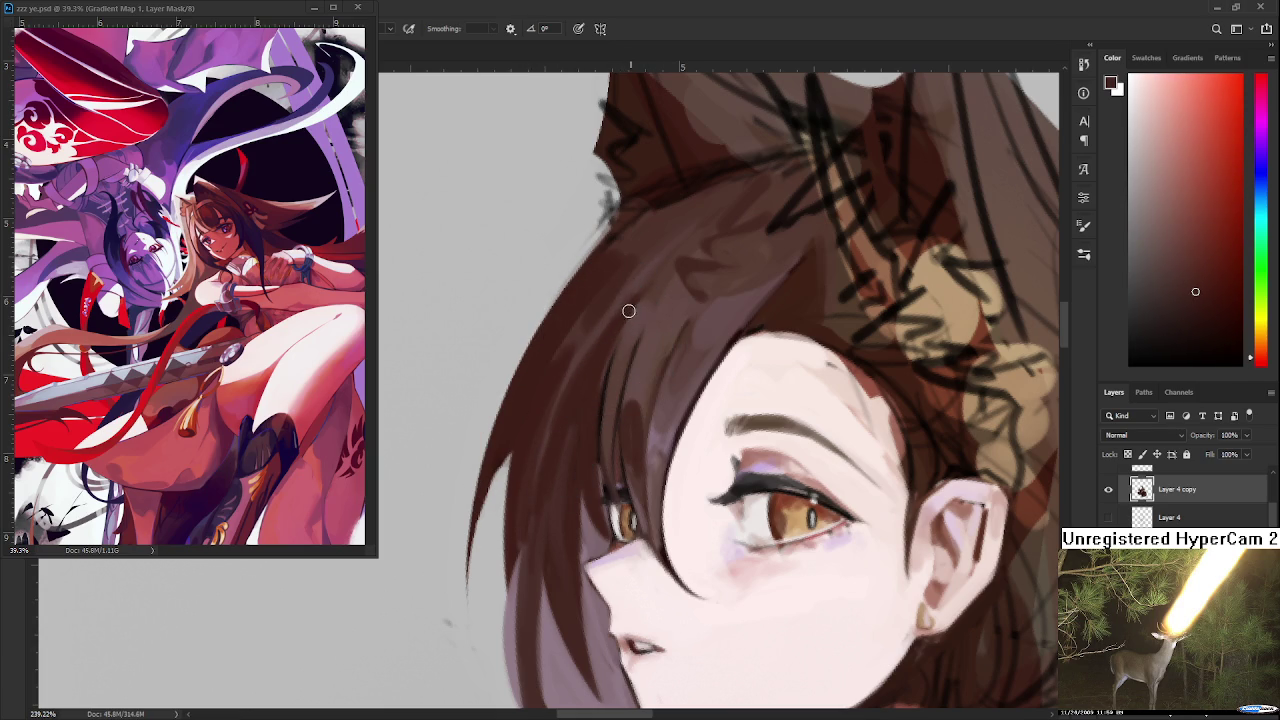
left_click(634, 336, "alt")
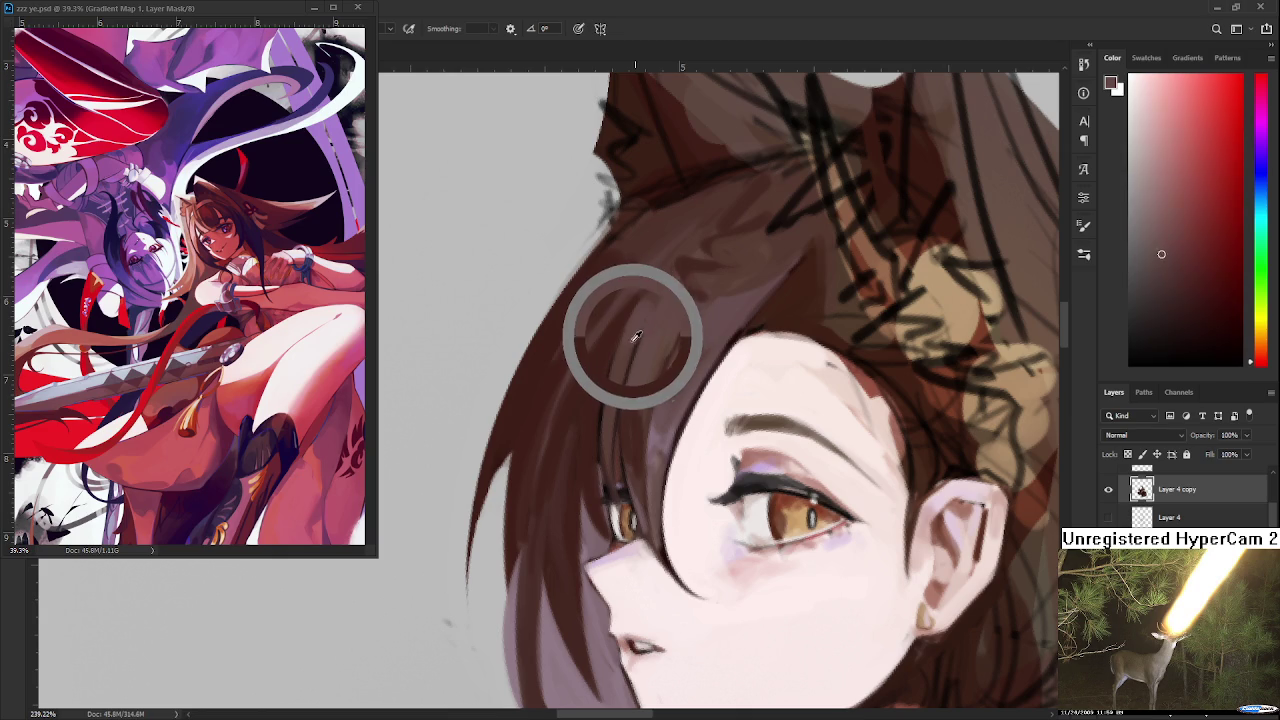
left_click(596, 421, "alt")
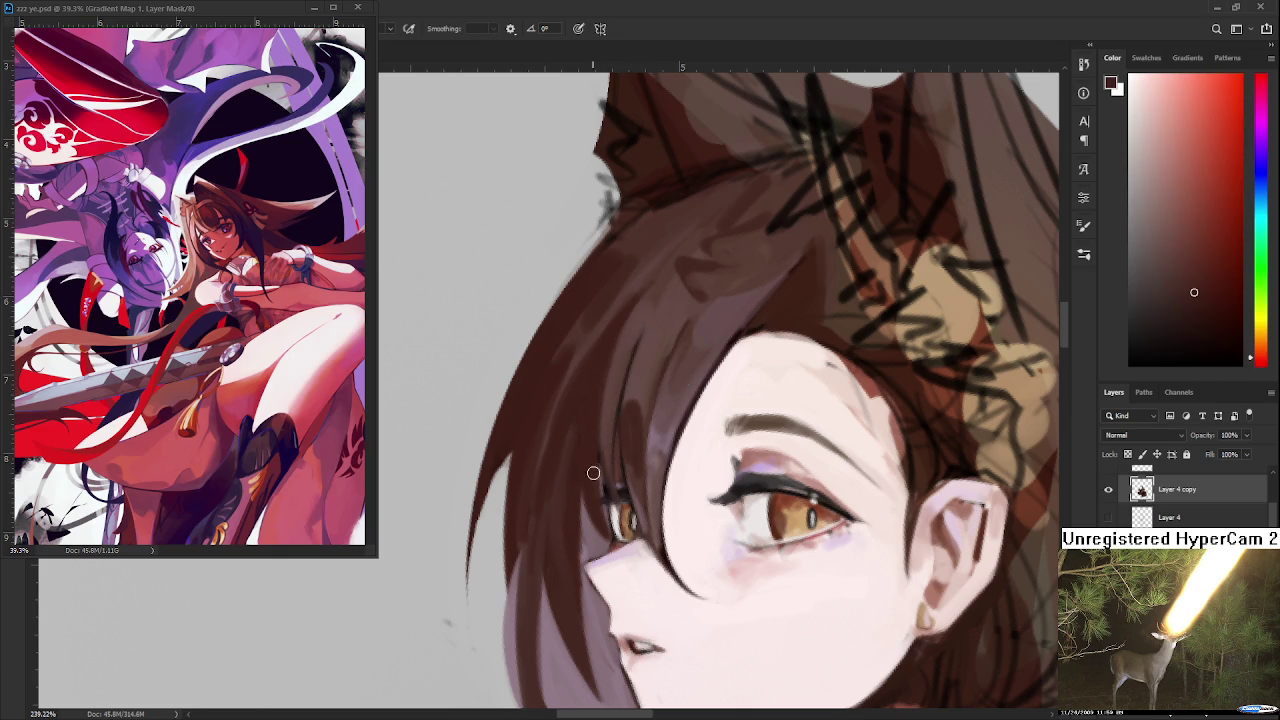
left_click(638, 320, "alt")
left_click(631, 332, "alt")
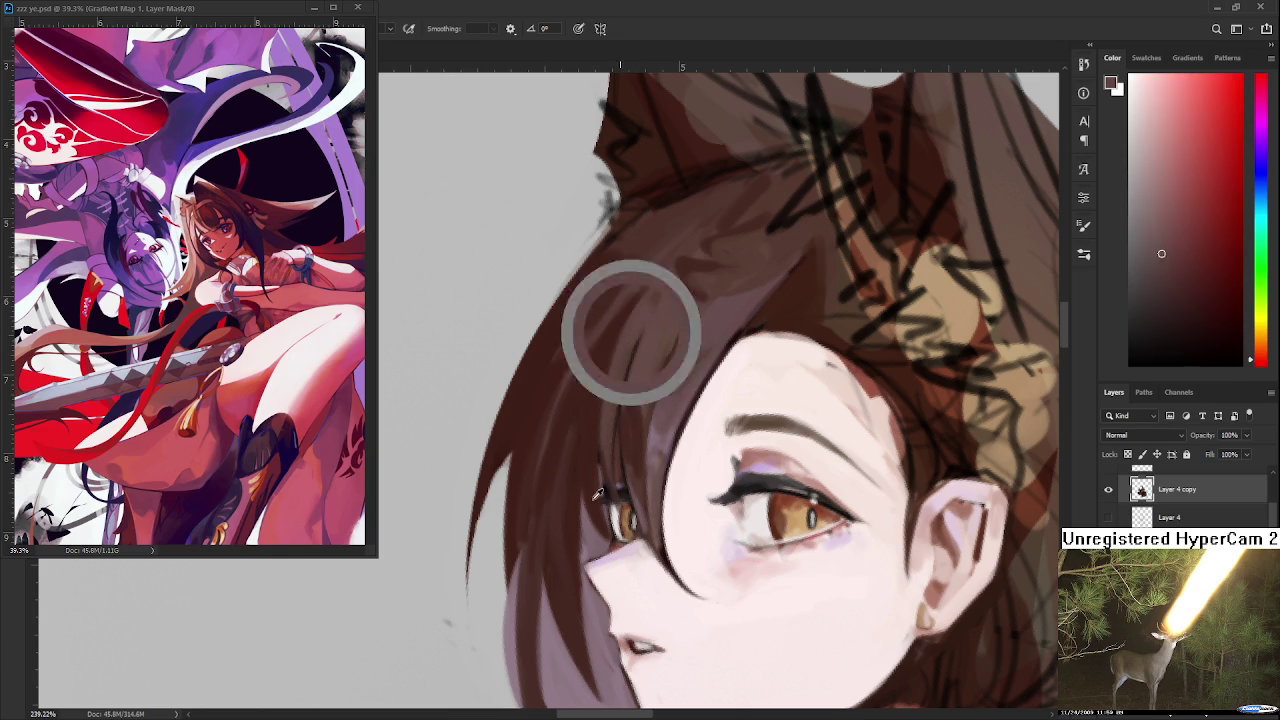
left_click(594, 491, "alt")
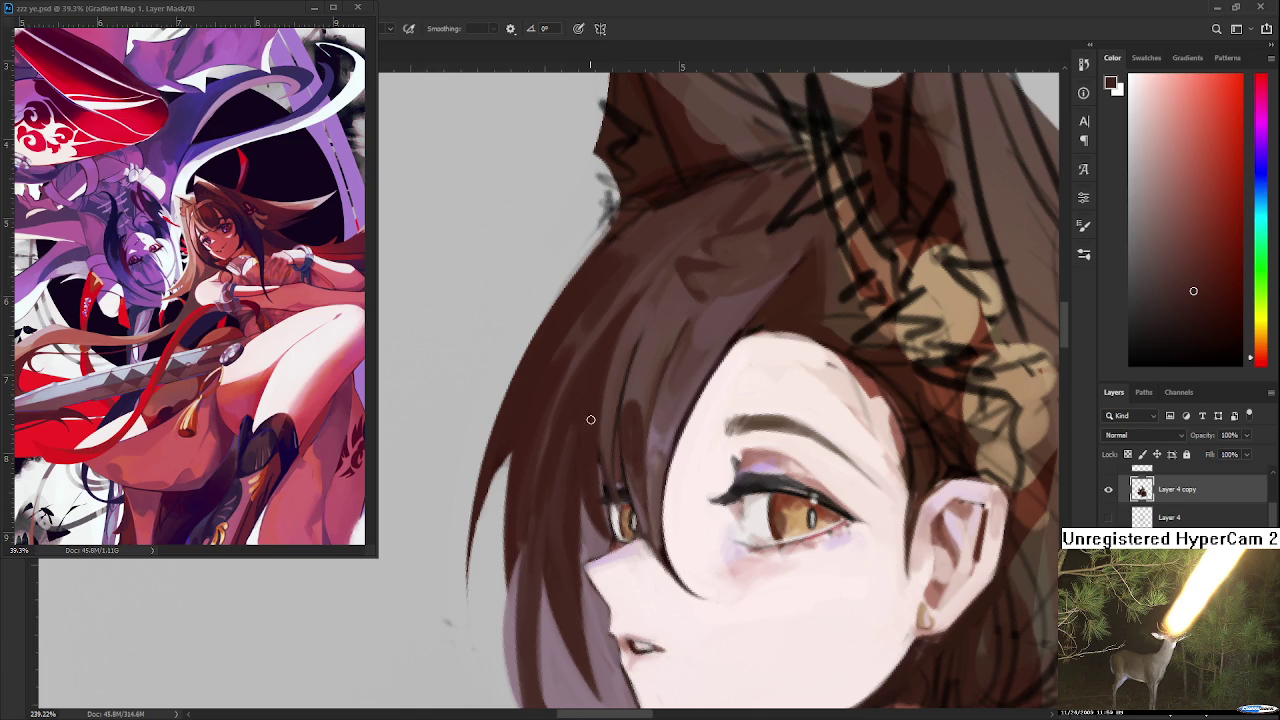
- Rotate the view and sample redder and darker browns from the hair beside the eye
scroll(599, 420, "down", 2)
scroll(599, 420, "down", 2)
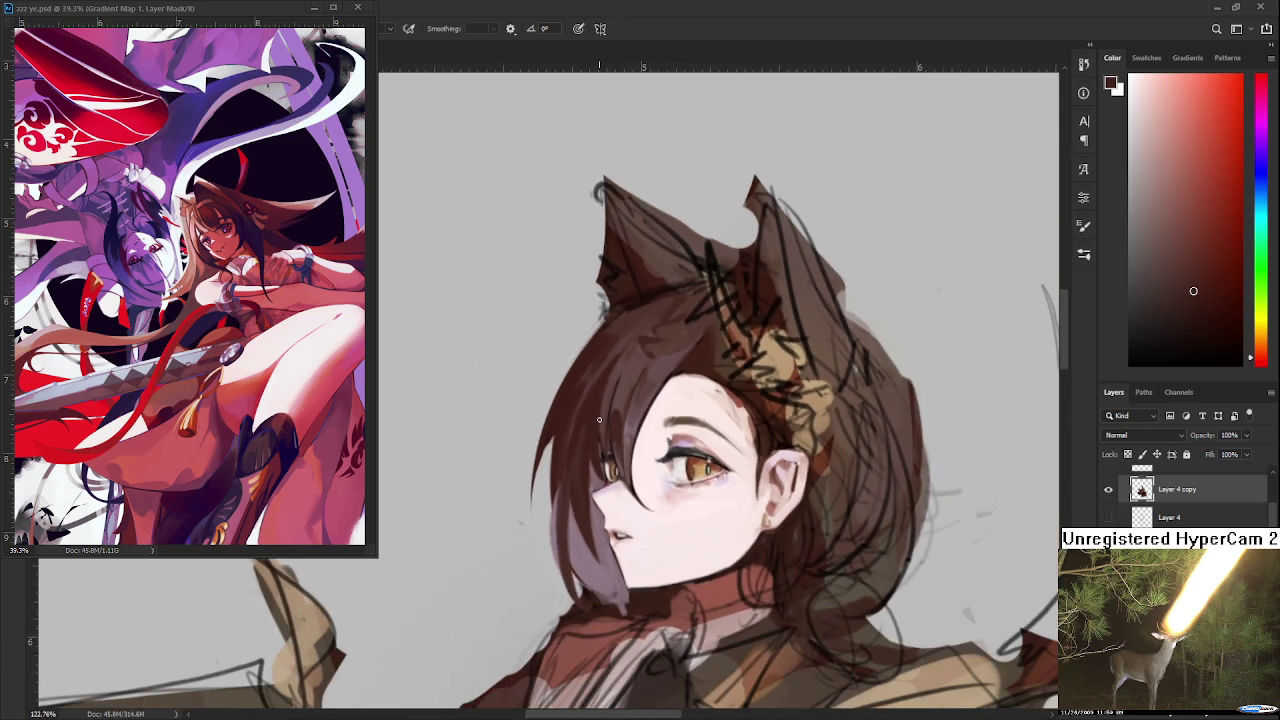
scroll(599, 420, "down", 2)
scroll(599, 420, "down", 2)
scroll(599, 420, "up", 1)
scroll(585, 450, "up", 1)
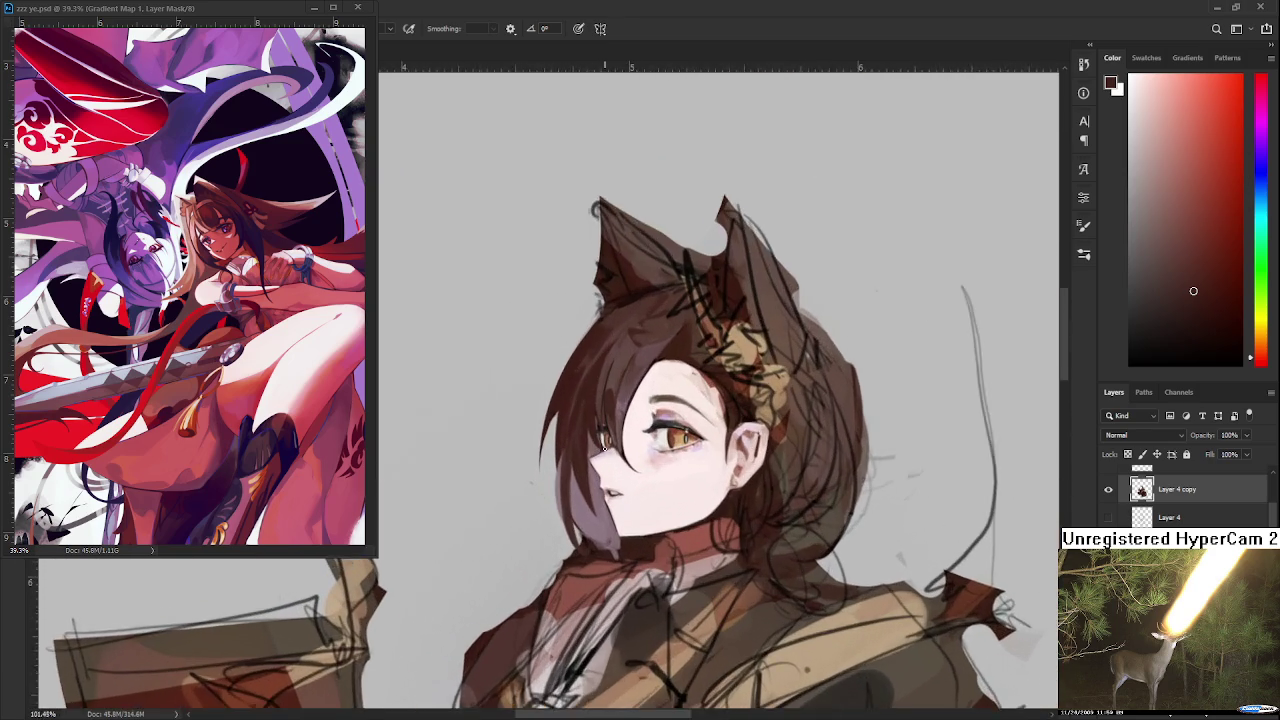
scroll(566, 481, "up", 1)
scroll(566, 481, "up", 1)
key("r")
left_click_drag(566, 481, 616, 449)
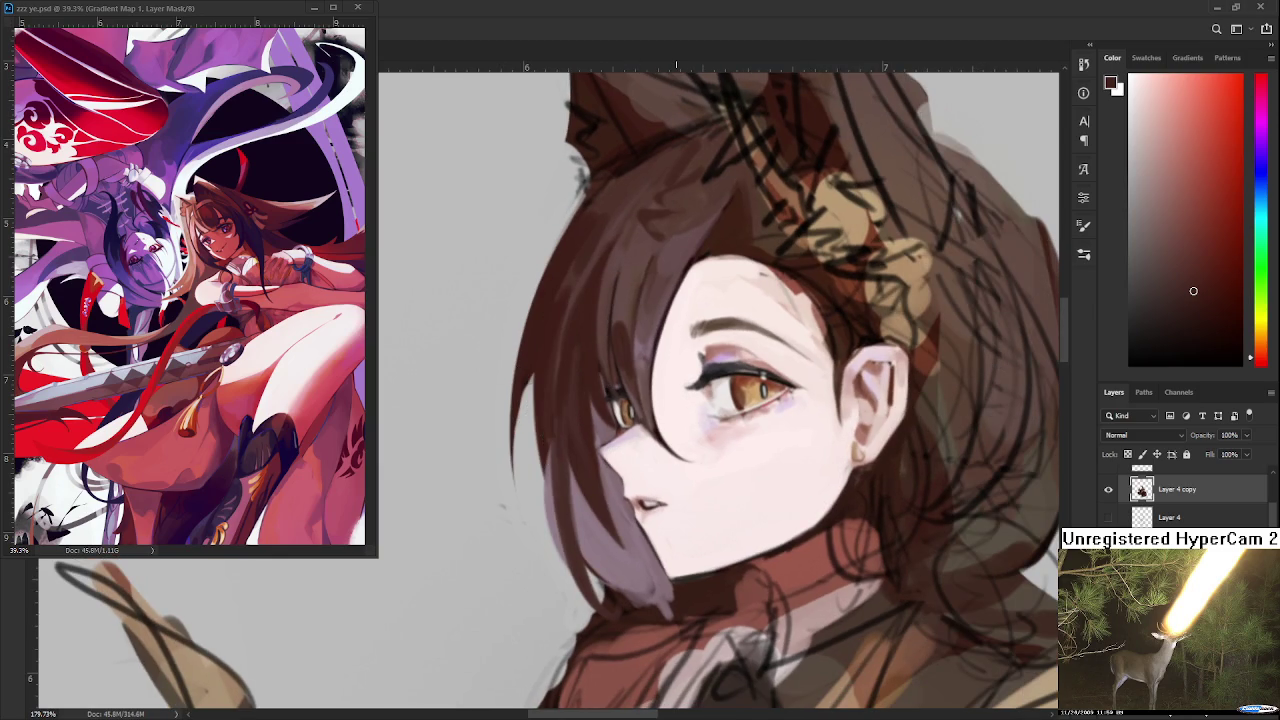
scroll(607, 460, "down", 2)
scroll(607, 460, "down", 2)
scroll(607, 460, "down", 2)
scroll(607, 460, "down", 1)
scroll(607, 460, "up", 1)
scroll(615, 462, "up", 1)
scroll(625, 463, "up", 1)
scroll(636, 465, "up", 2)
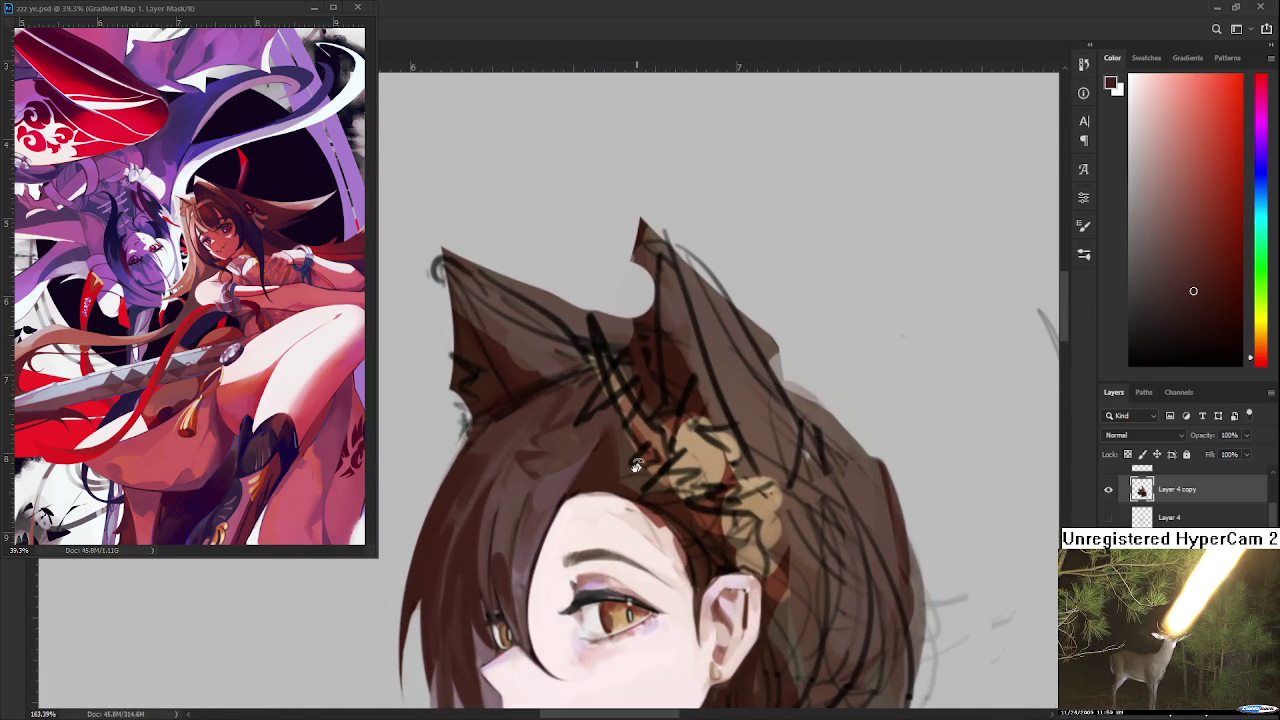
scroll(636, 465, "down", 1)
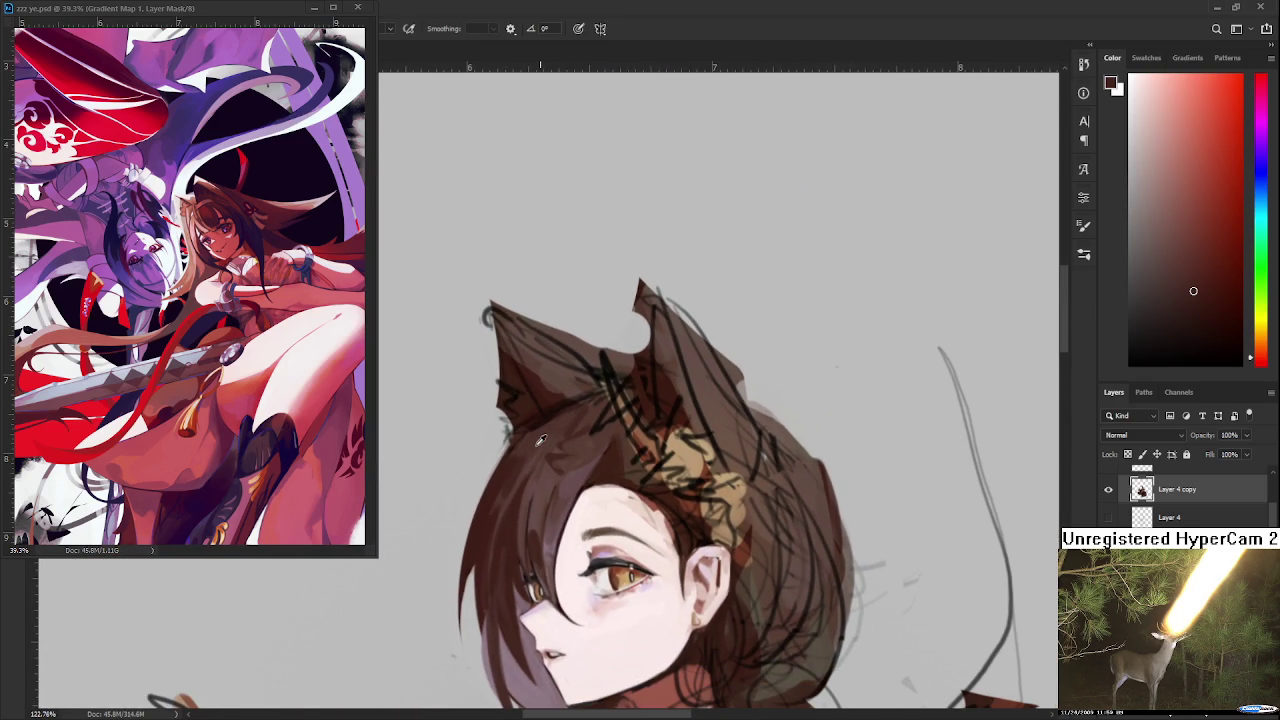
left_click_drag(547, 488, 575, 481)
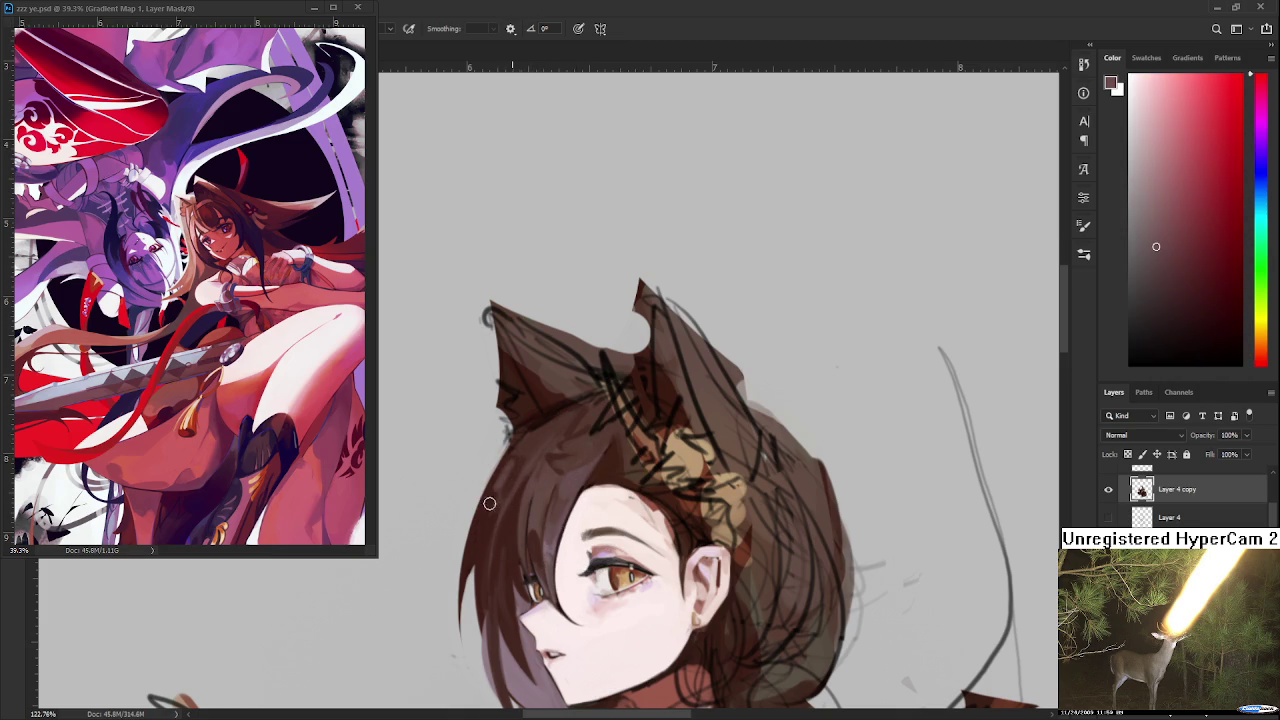
left_click(489, 510, "alt")
left_click(517, 472, "alt")
left_click(515, 462, "alt")
left_click(515, 462, "alt")
left_click(520, 457, "alt")
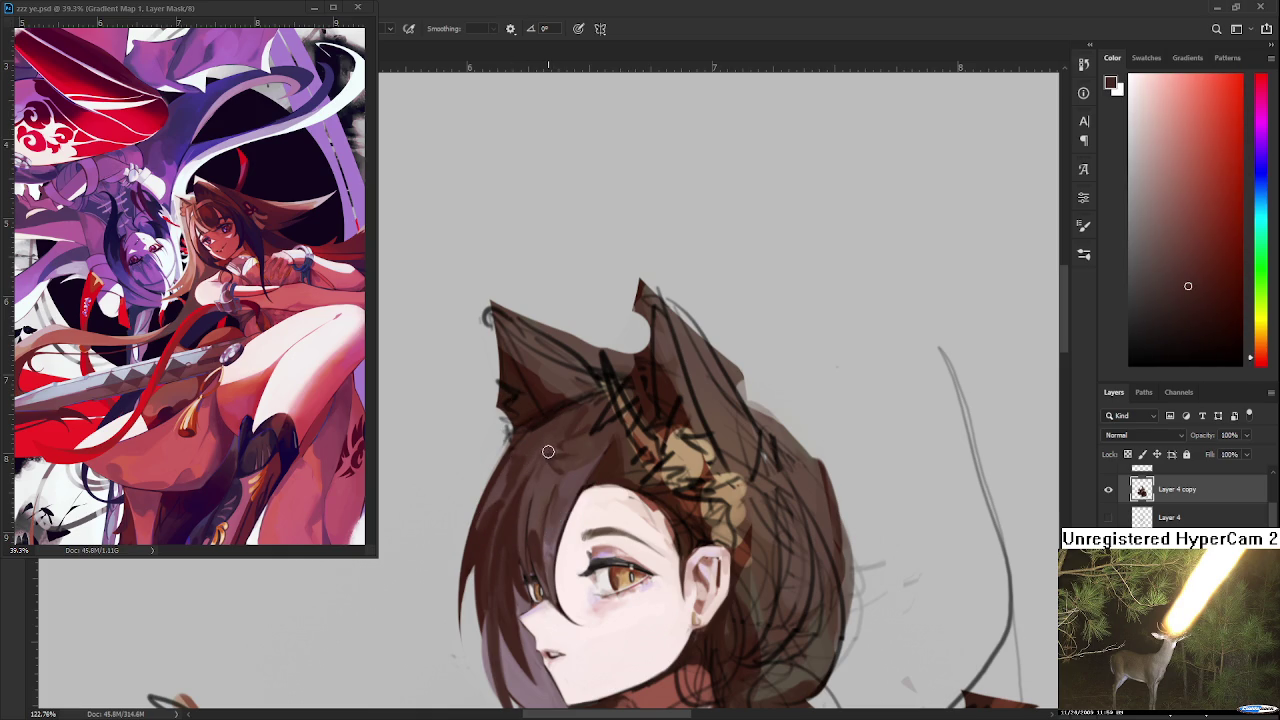
left_click(514, 458, "alt")
- Fine-tune the foreground colour to a dark brown sampled from the hair
left_click(532, 446, "alt")
left_click(555, 427, "alt")
left_click(545, 473, "alt")
left_click(528, 486, "alt")
left_click(517, 491, "alt")
left_click(530, 477, "alt")
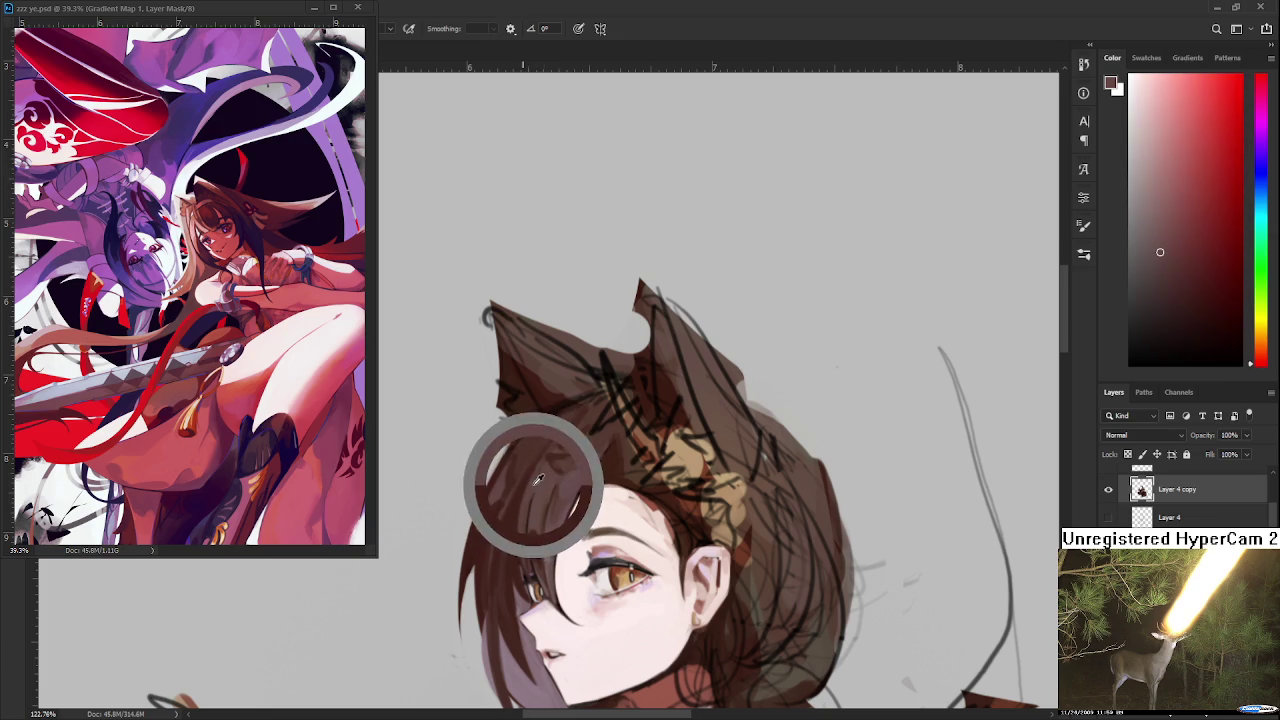
left_click(532, 545, "alt")
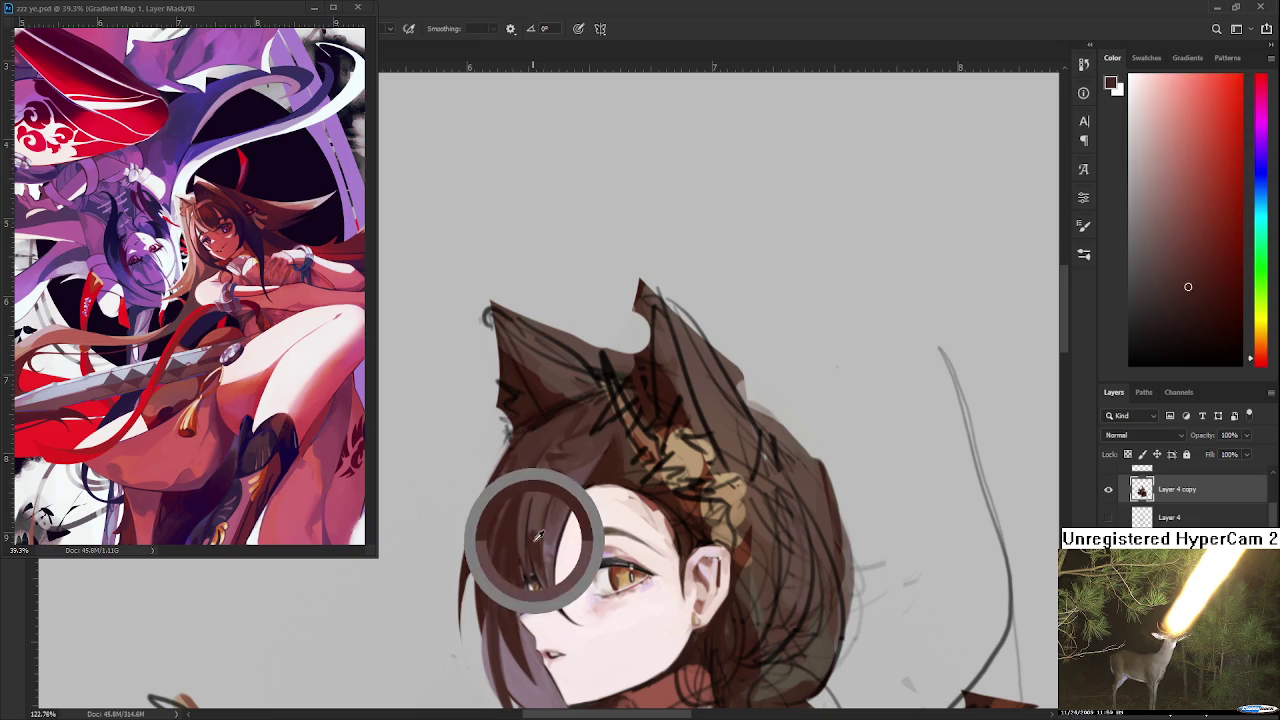
left_click(548, 488, "alt")
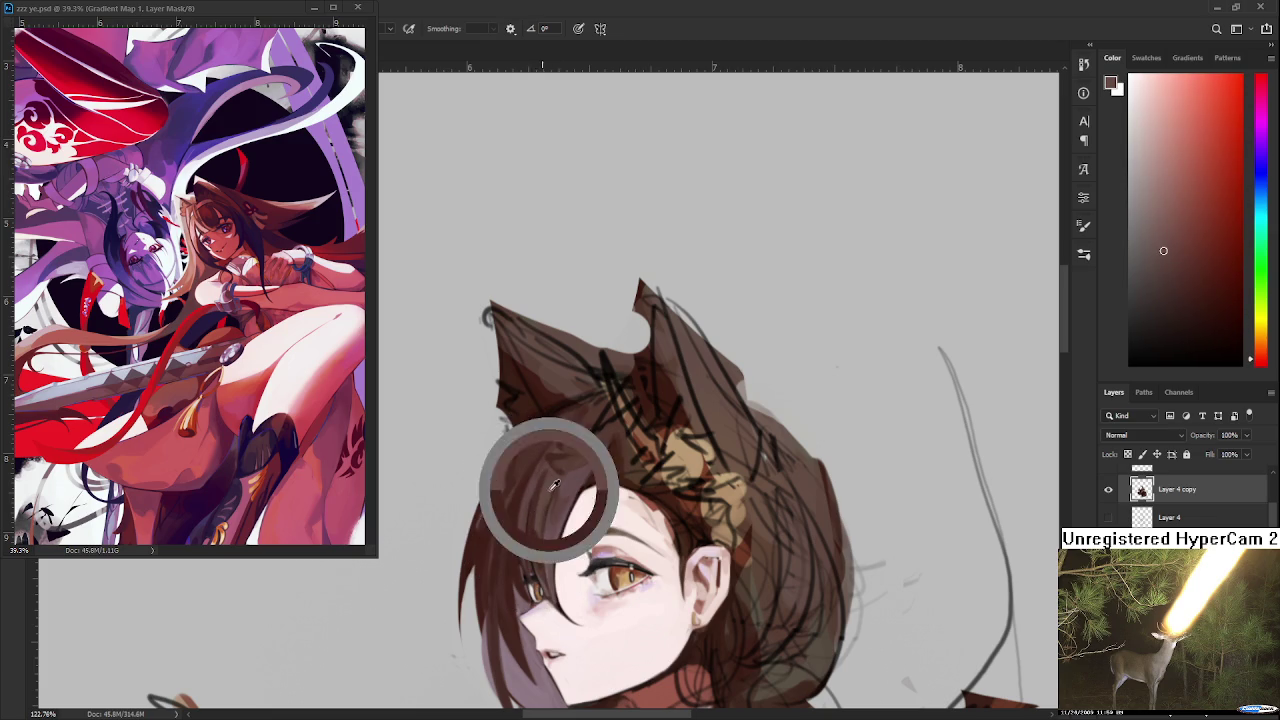
left_click(536, 482, "alt")
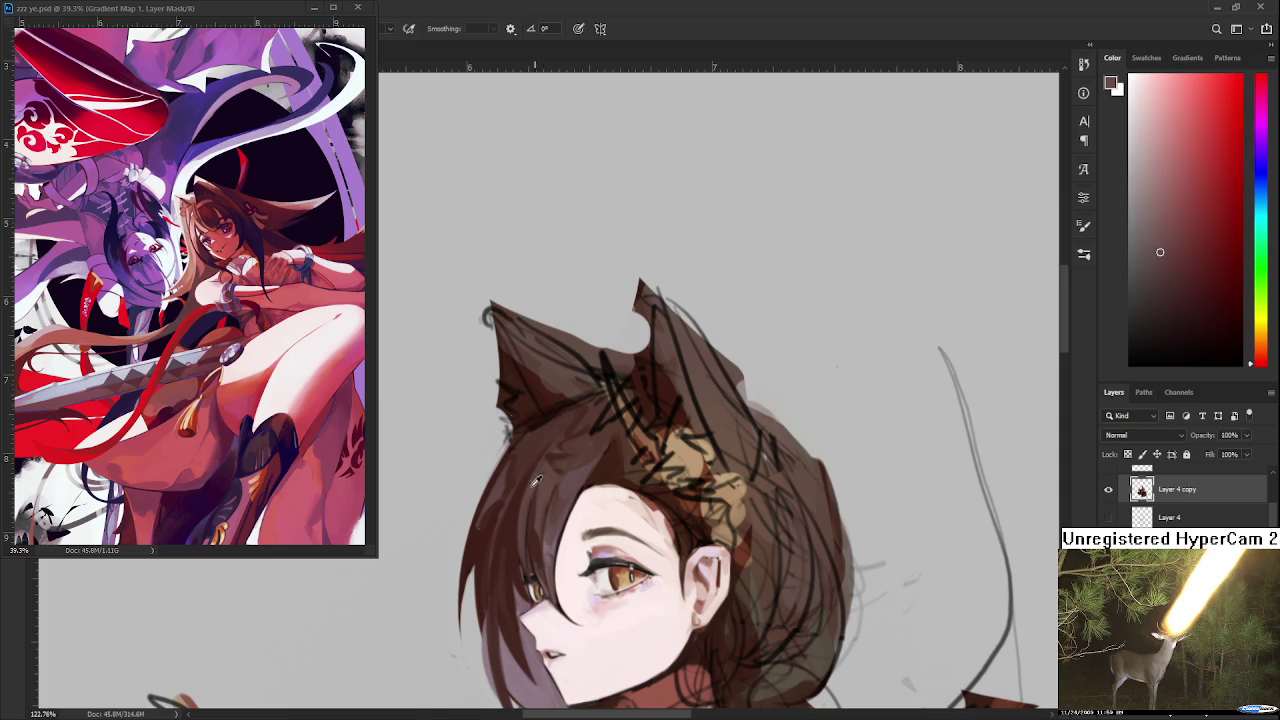
left_click(528, 506, "alt")
left_click(514, 527, "alt")
left_click(523, 497, "alt")
left_click(517, 503, "alt")
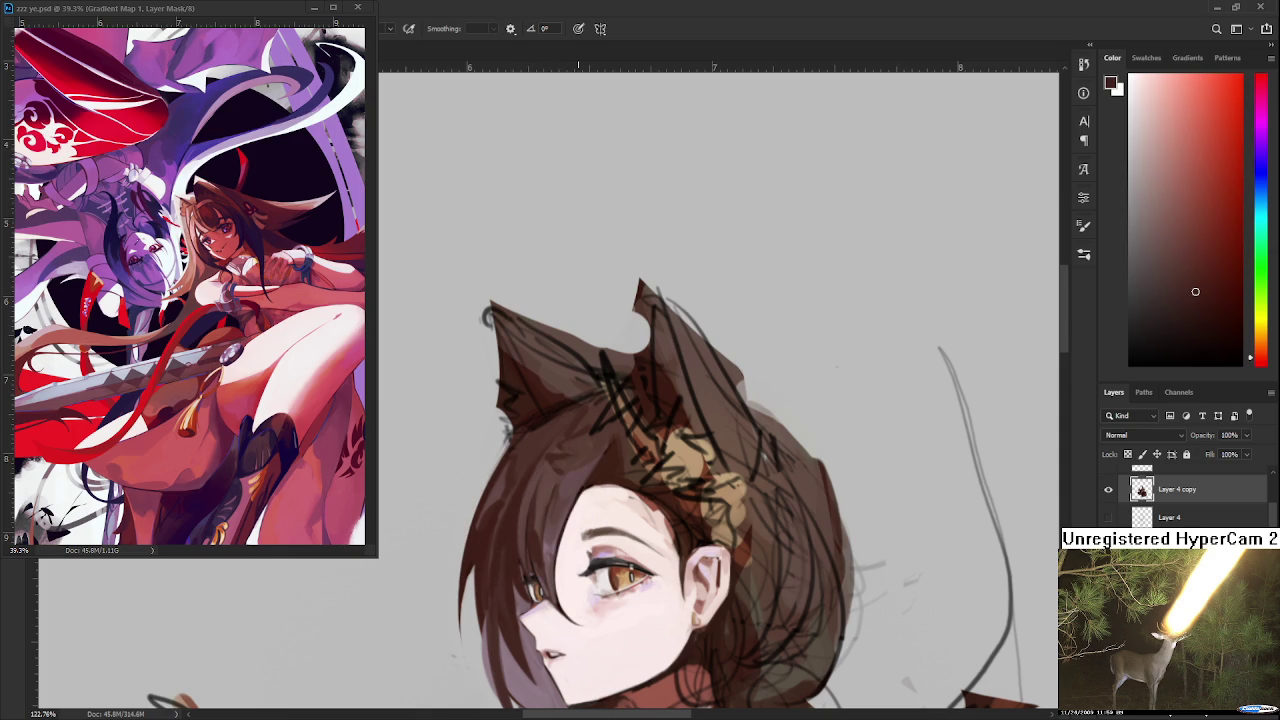
scroll(575, 451, "down", 2)
- Tilt the view, erase stray bits along the cat ear's lower edge, then turn the view upright
scroll(575, 451, "down", 2)
scroll(575, 451, "down", 2)
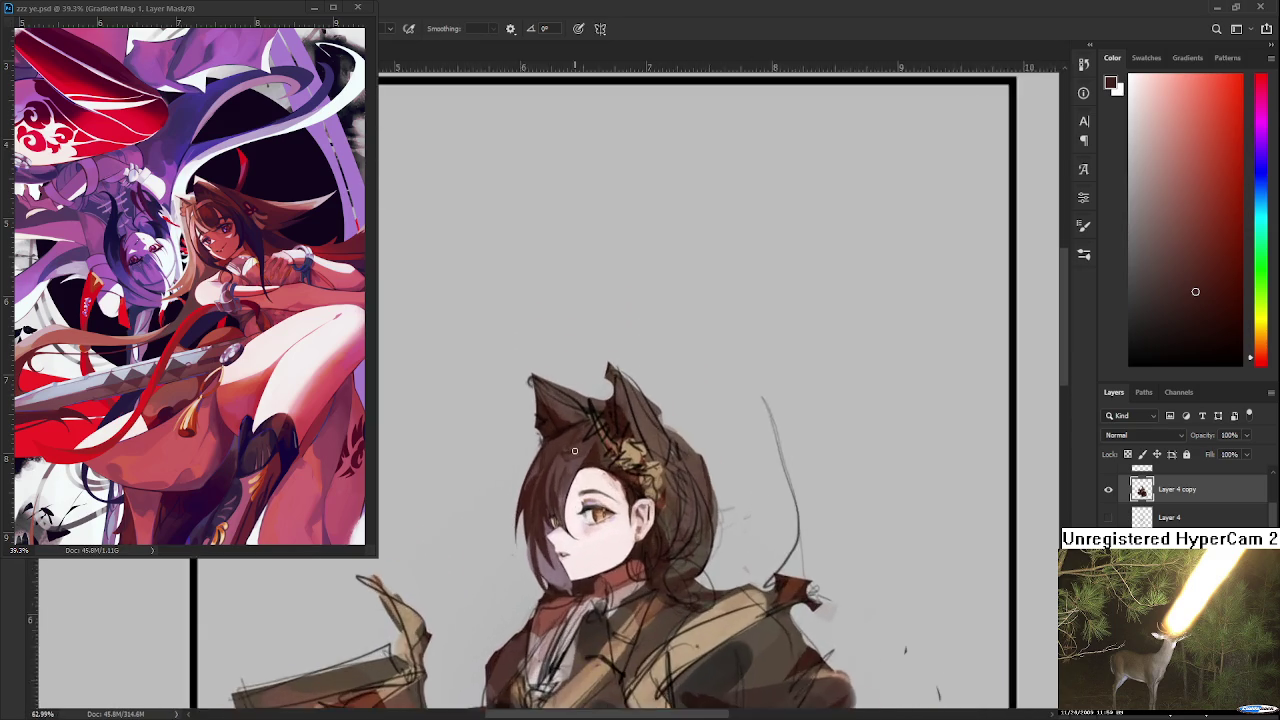
scroll(575, 451, "up", 3)
scroll(564, 446, "down", 3)
scroll(580, 470, "up", 1)
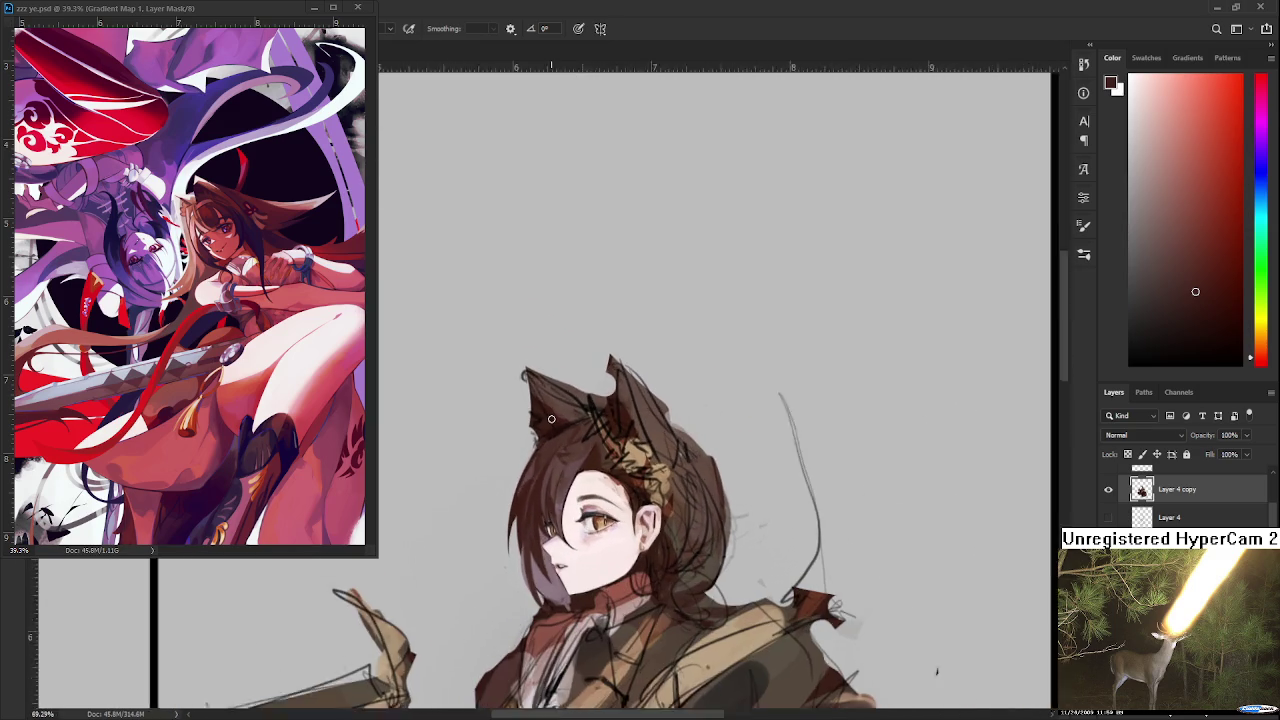
scroll(600, 495, "up", 2)
left_click_drag(605, 500, 562, 466)
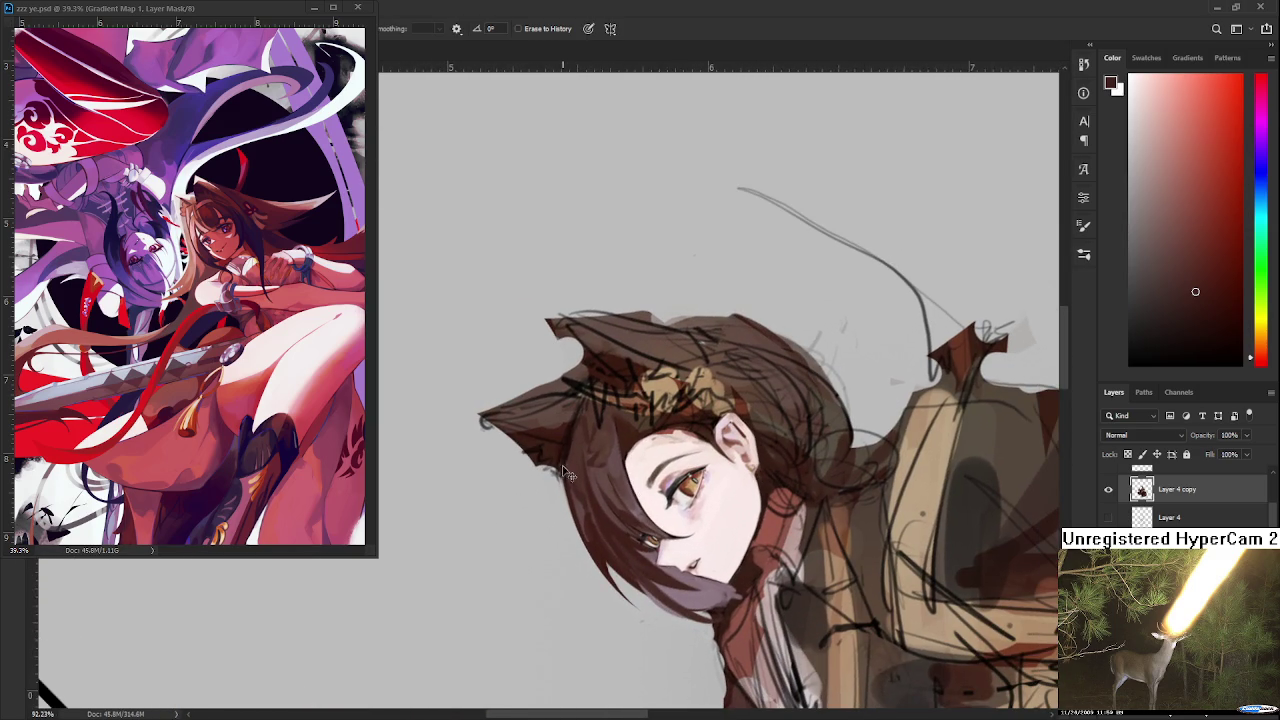
left_click_drag(560, 462, 564, 478)
key("r")
left_click_drag(711, 539, 505, 432)
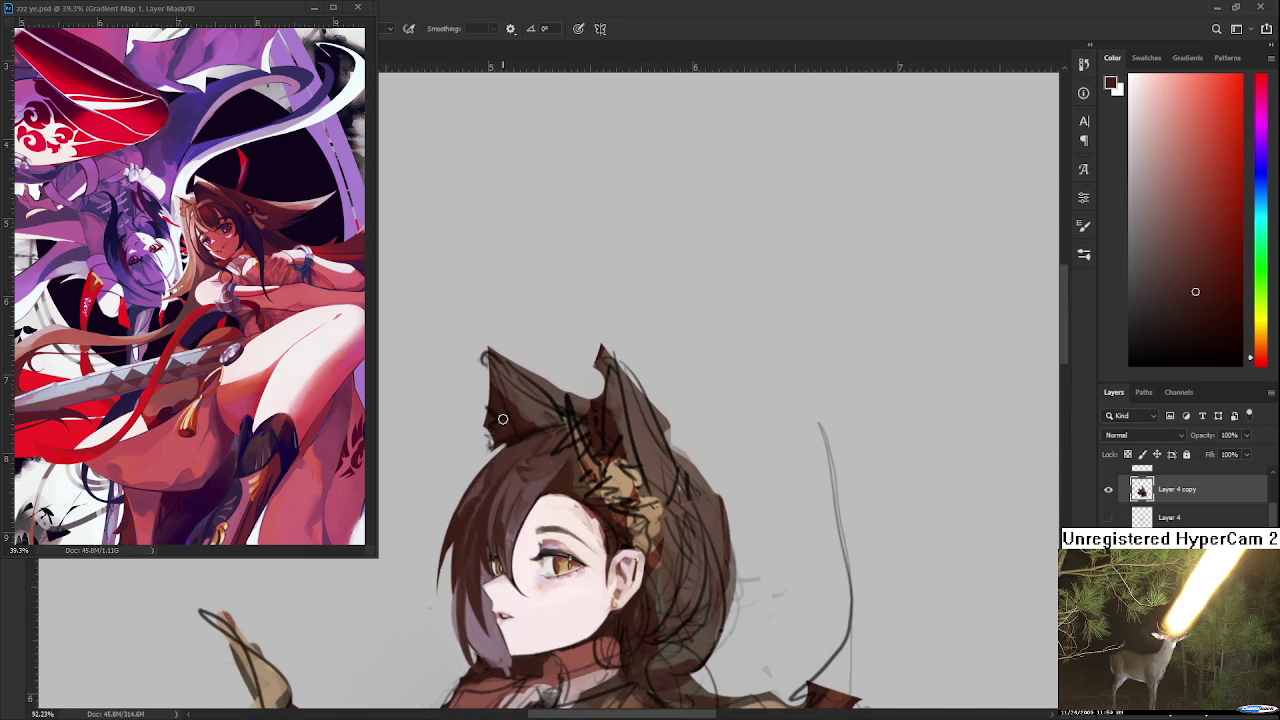
key("e")
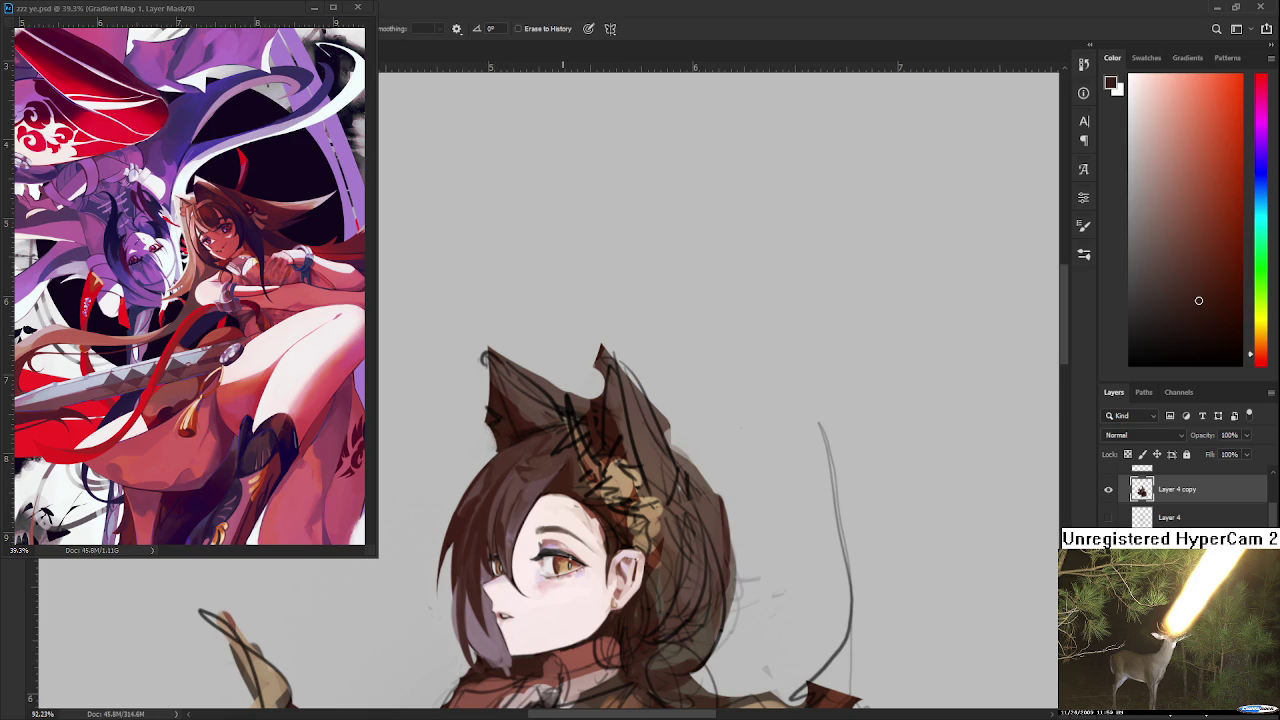
scroll(562, 391, "down", 3)
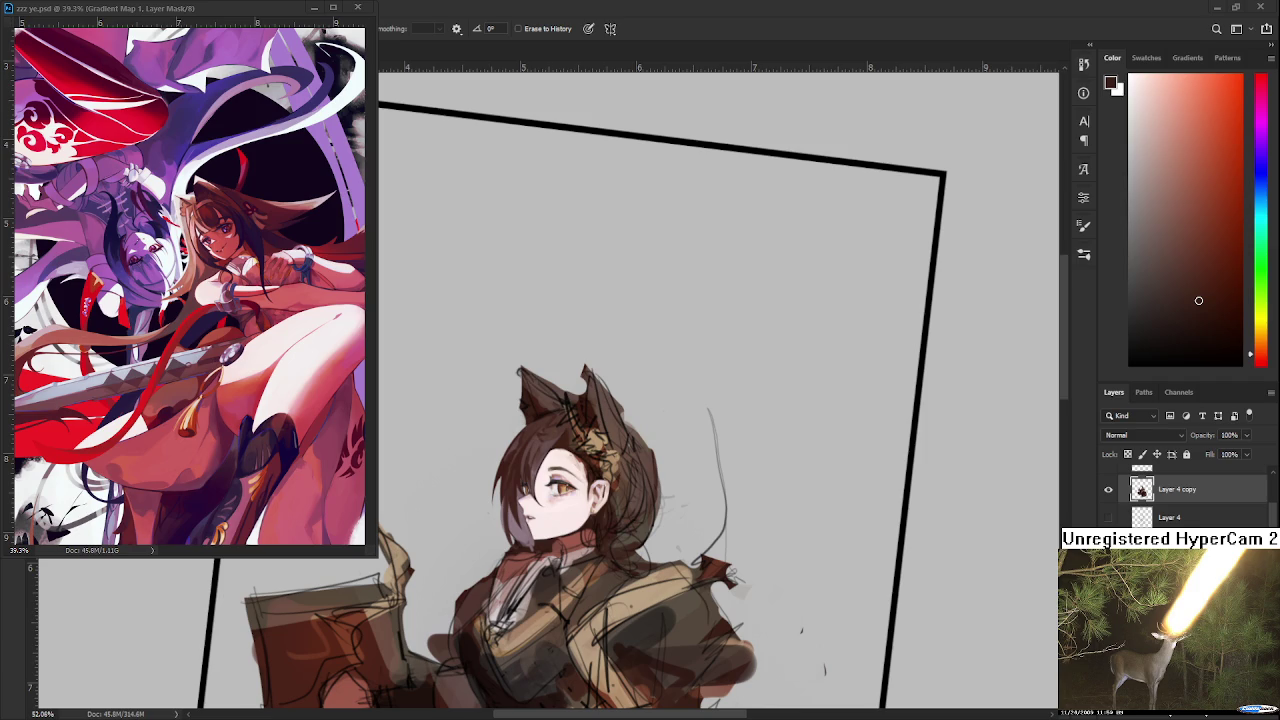
- Sample dark hair browns and darken the hair strands over the girl's cheek
scroll(515, 480, "up", 5)
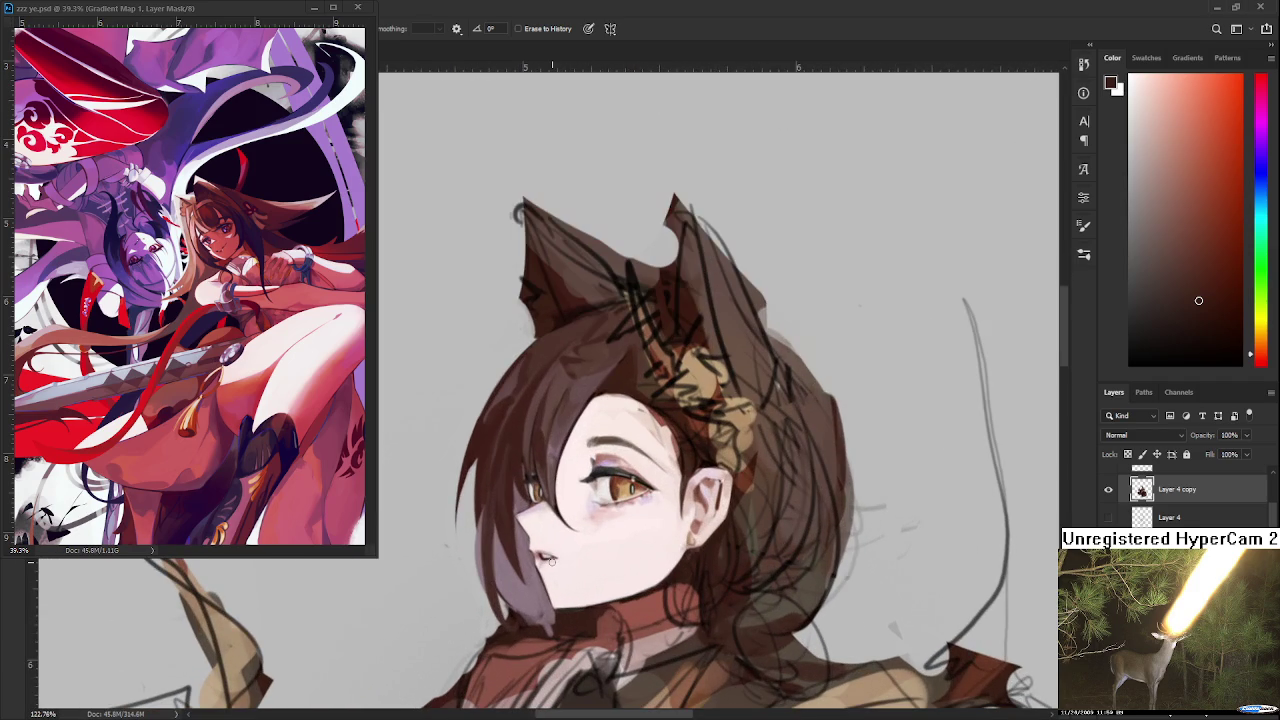
key("b")
left_click(527, 470, "alt")
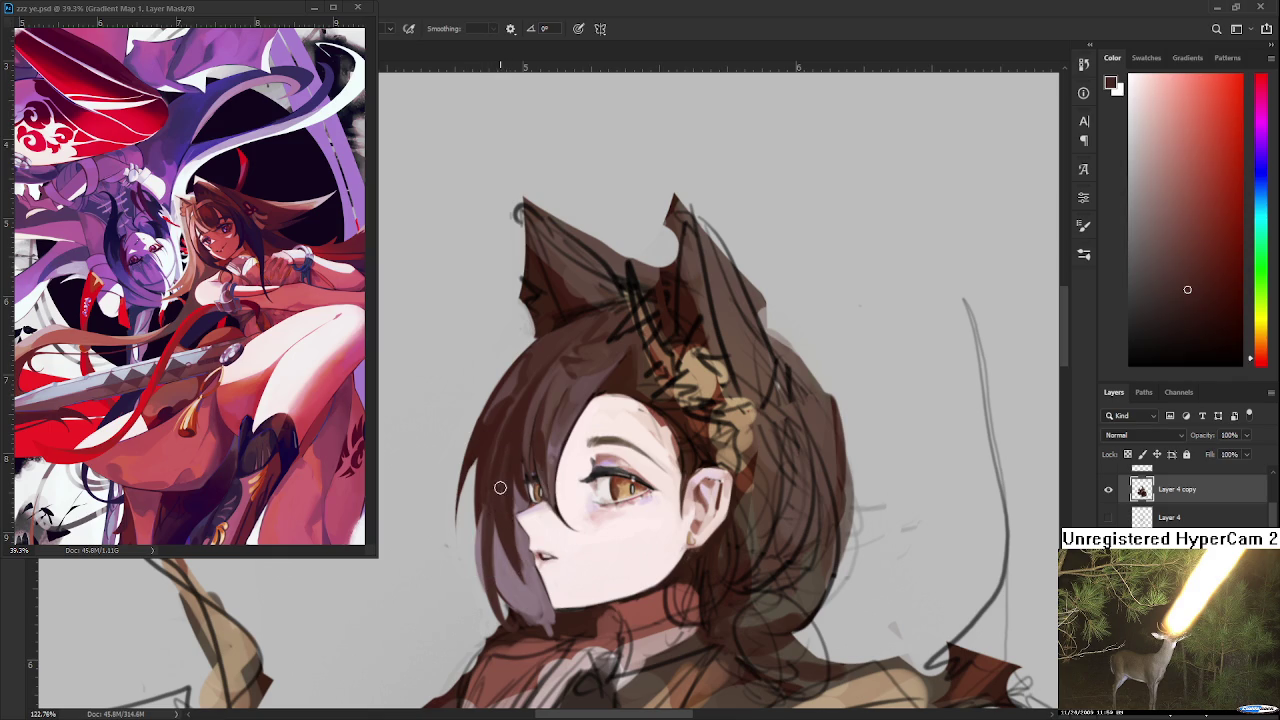
left_click(500, 488, "alt")
left_click(500, 488, "alt")
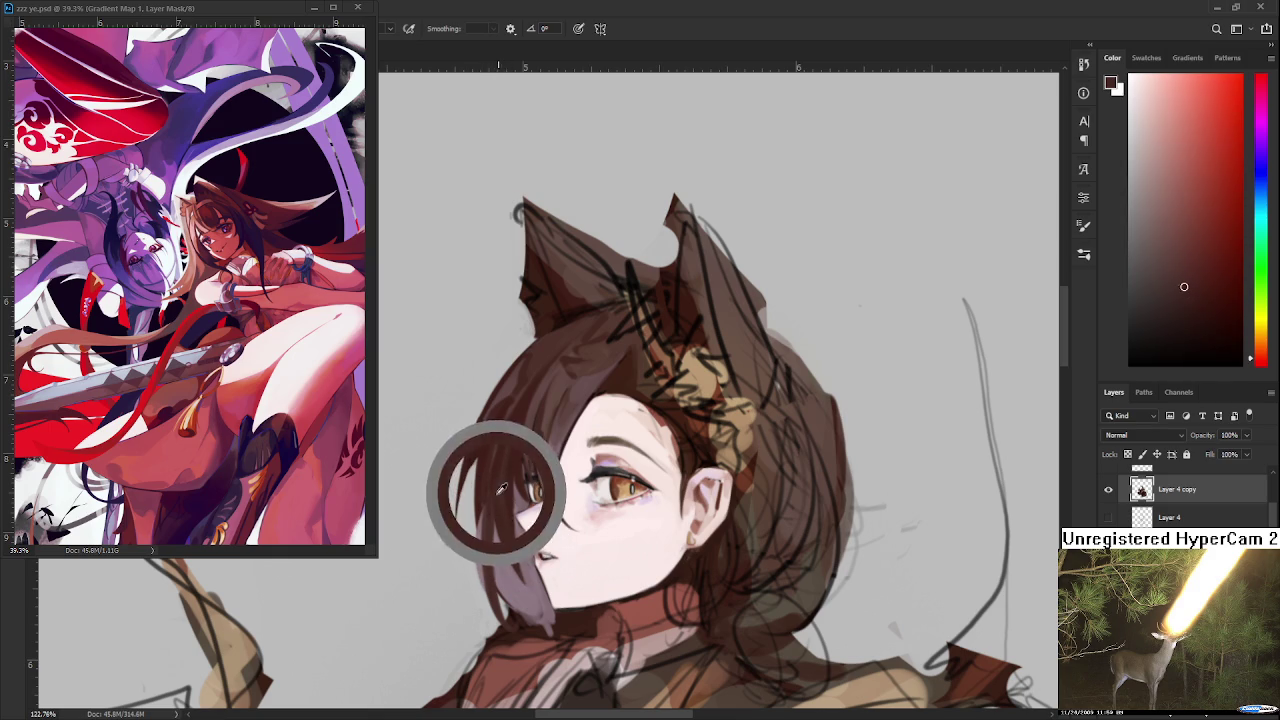
left_click(497, 507, "alt")
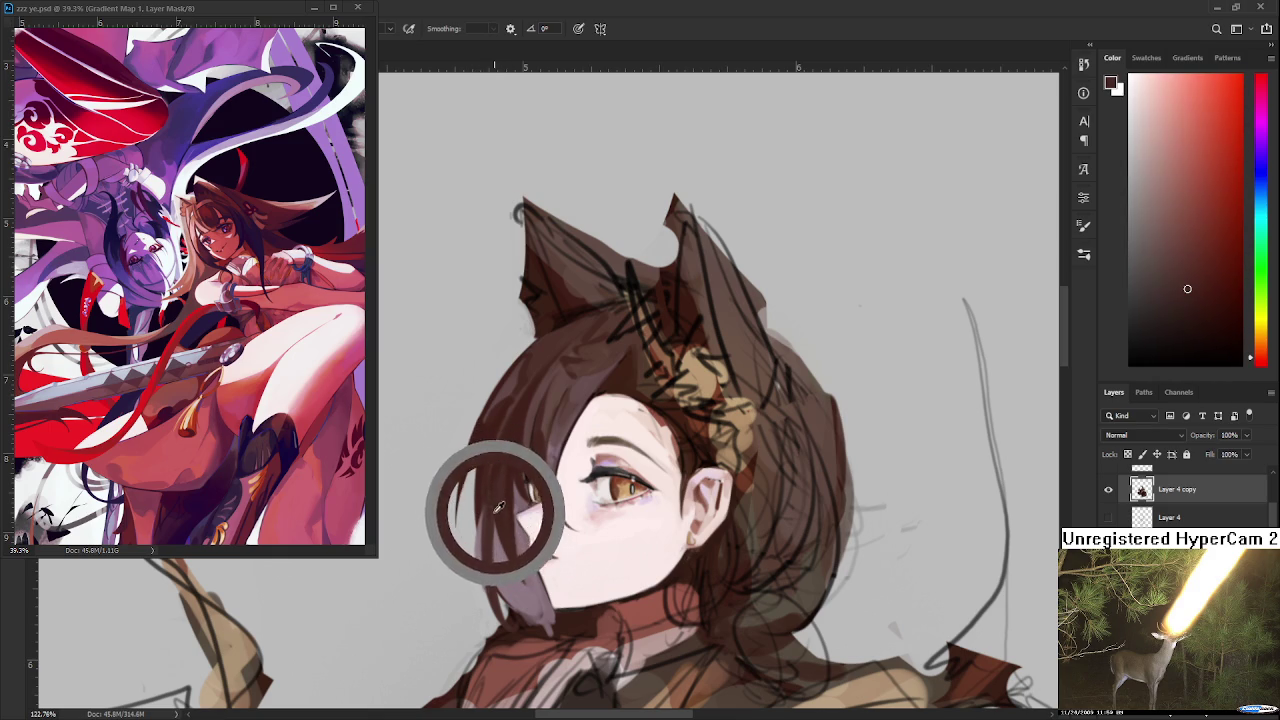
left_click_drag(488, 575, 484, 510)
left_click(487, 519, "alt")
scroll(535, 562, "down", 5)
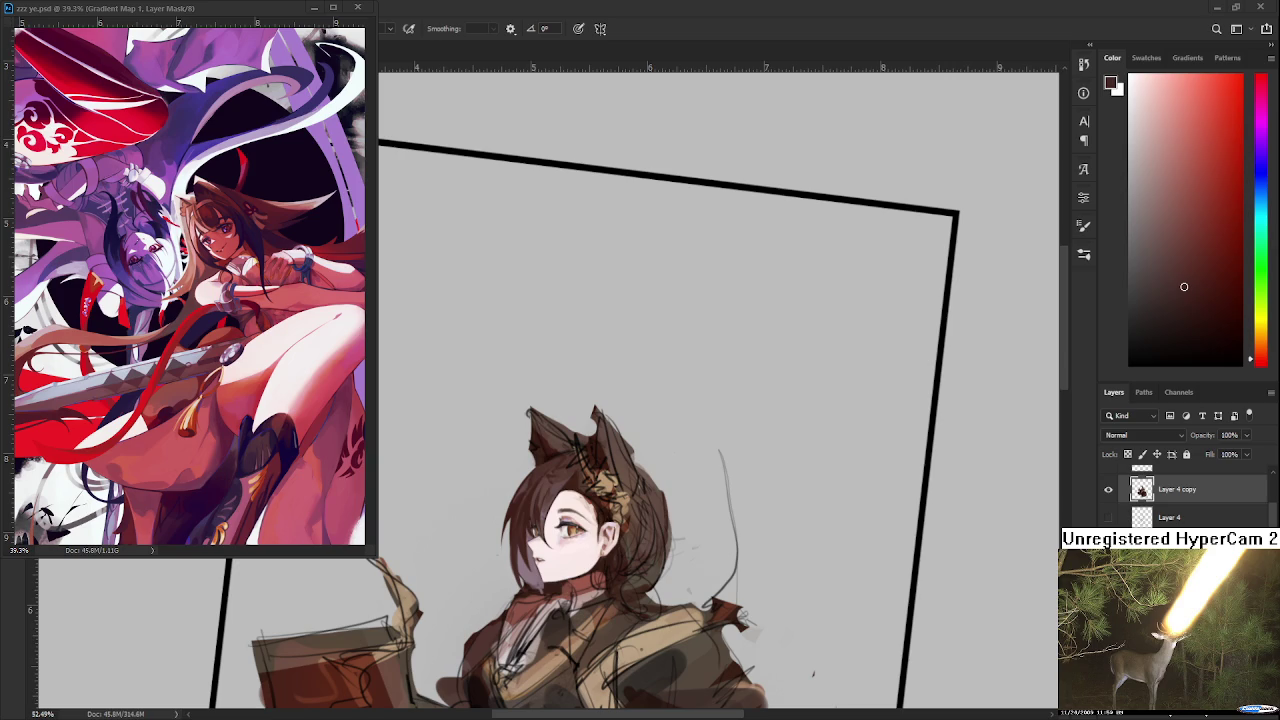
scroll(556, 618, "up", 3)
scroll(556, 618, "up", 3)
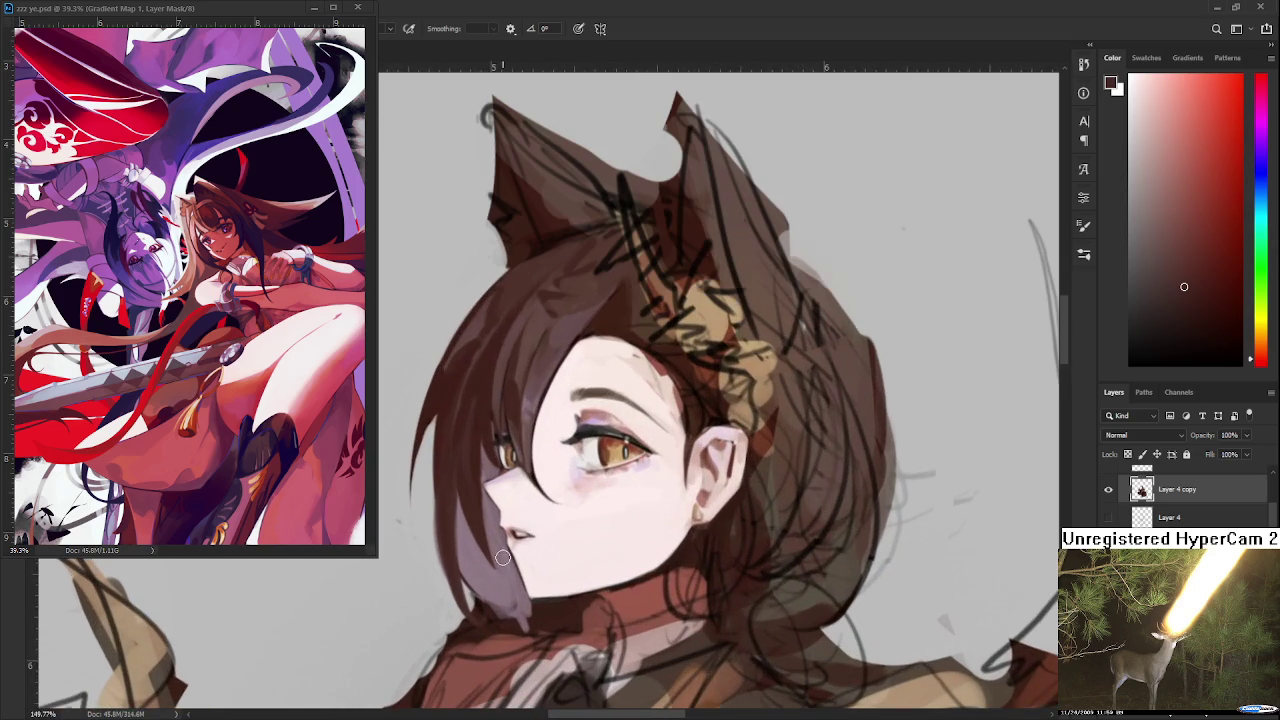
left_click_drag(470, 580, 459, 627)
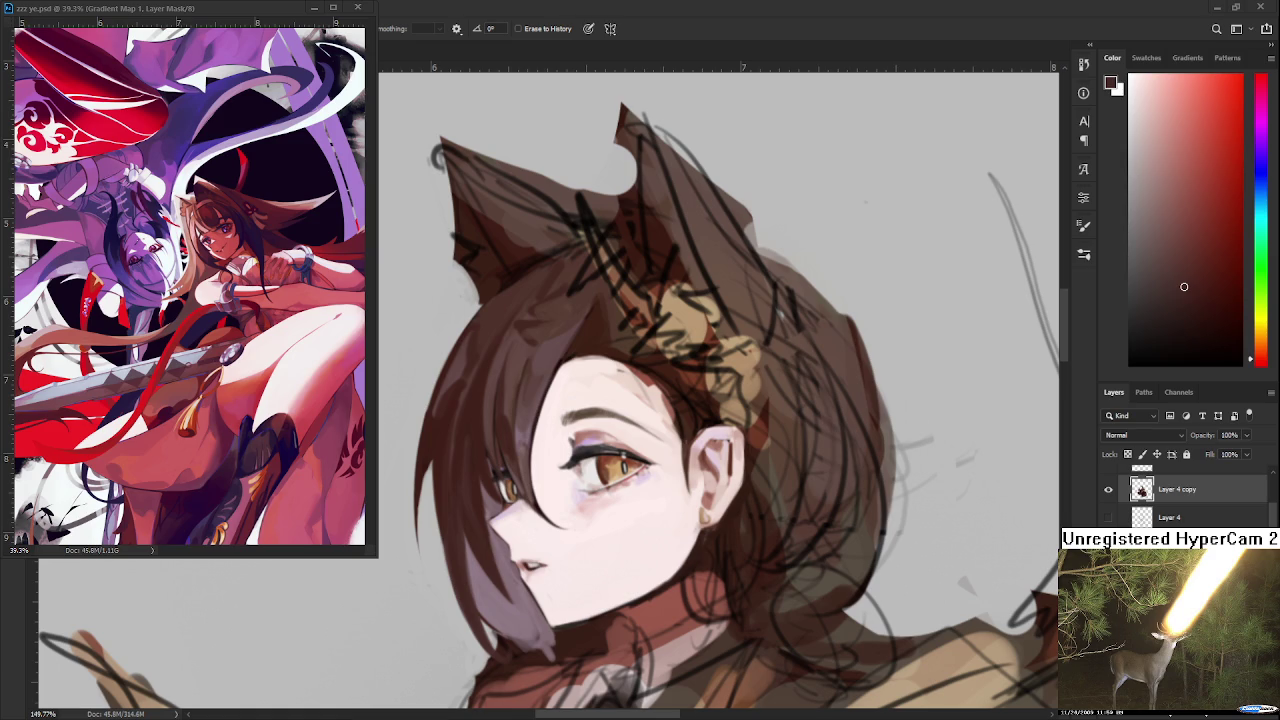
scroll(521, 479, "down", 3)
- With the Brush, sample hair browns and the light pink face tone for the fringe and forehead
scroll(521, 479, "up", 3)
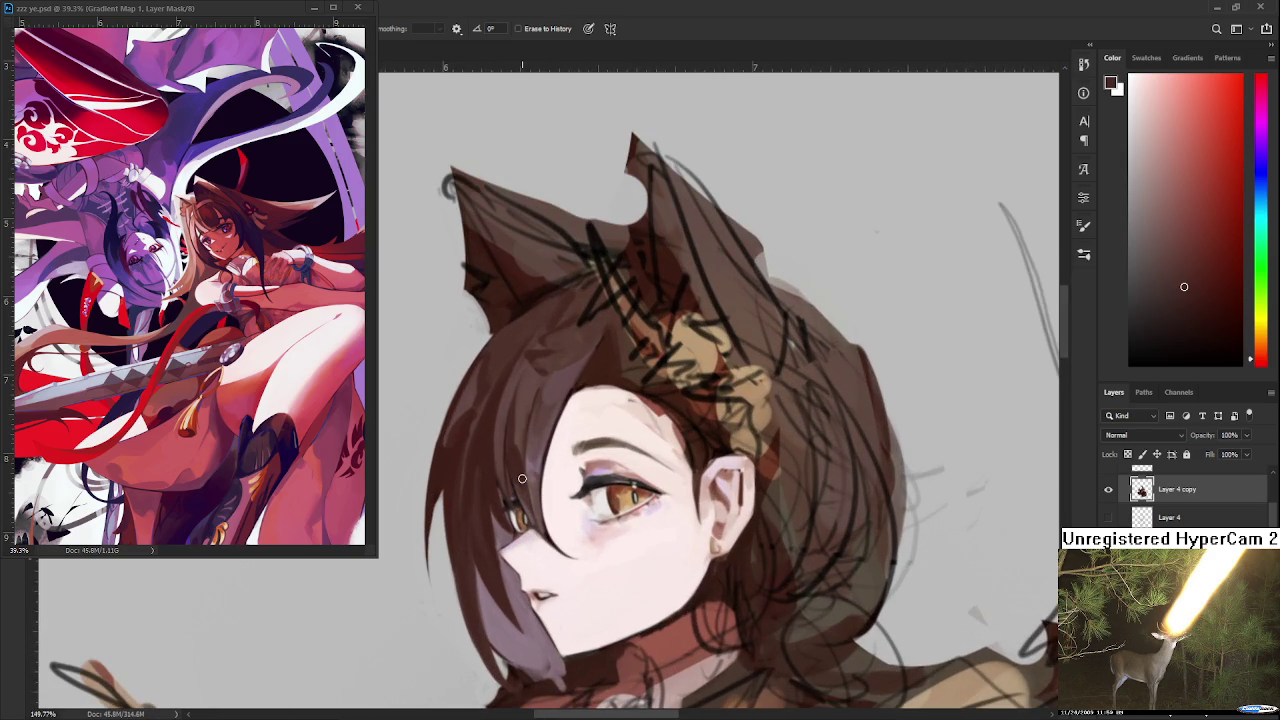
scroll(521, 479, "up", 2)
key("b")
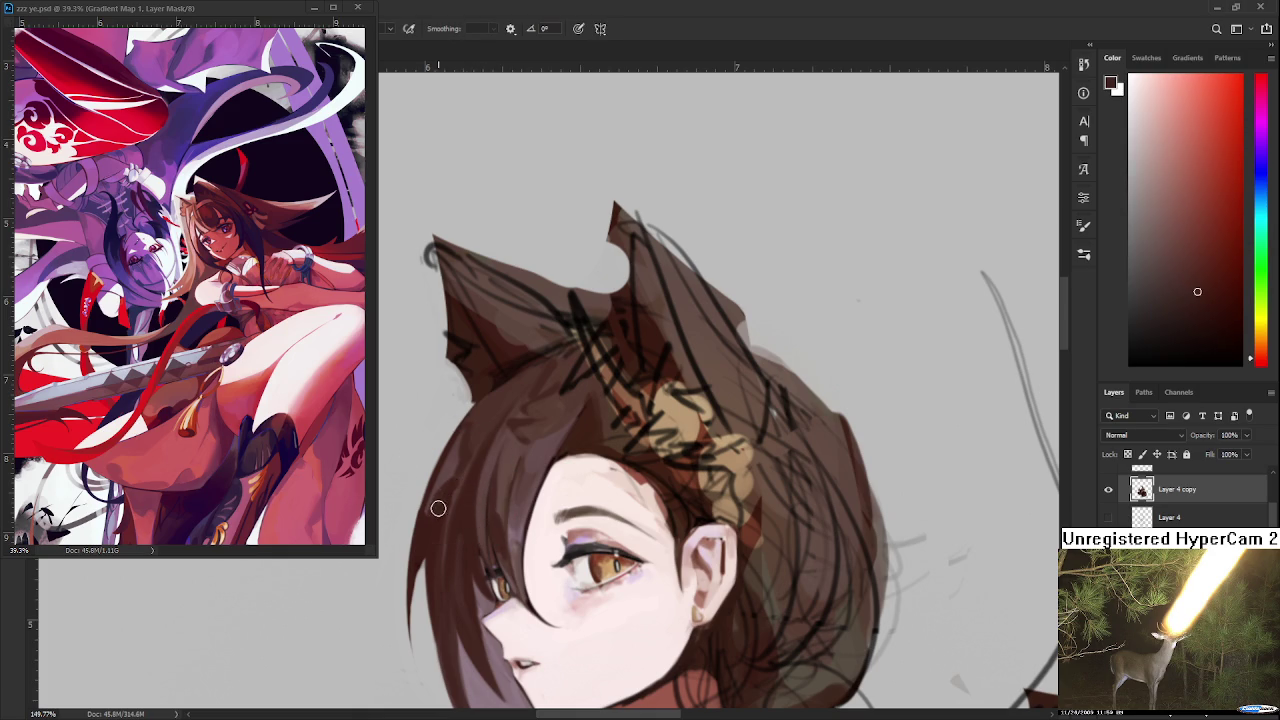
left_click(451, 434, "alt")
left_click(482, 428, "alt")
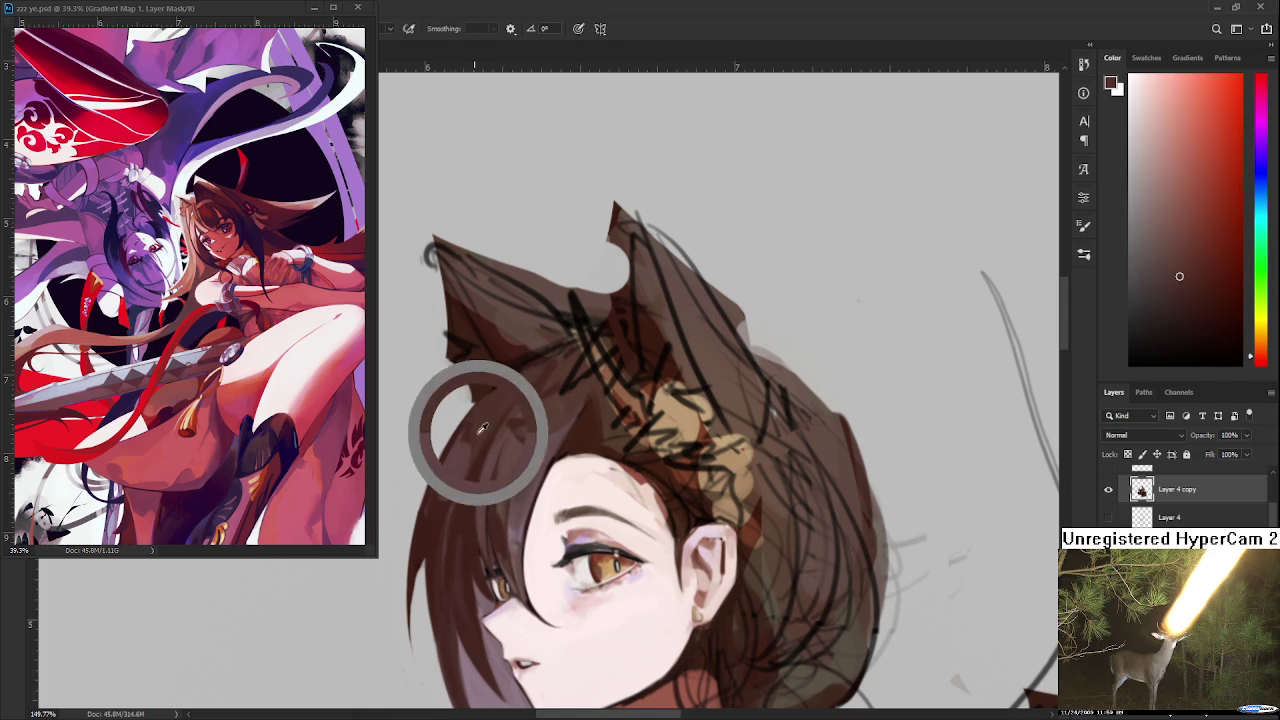
scroll(446, 543, "up", 2)
left_click(489, 566, "alt")
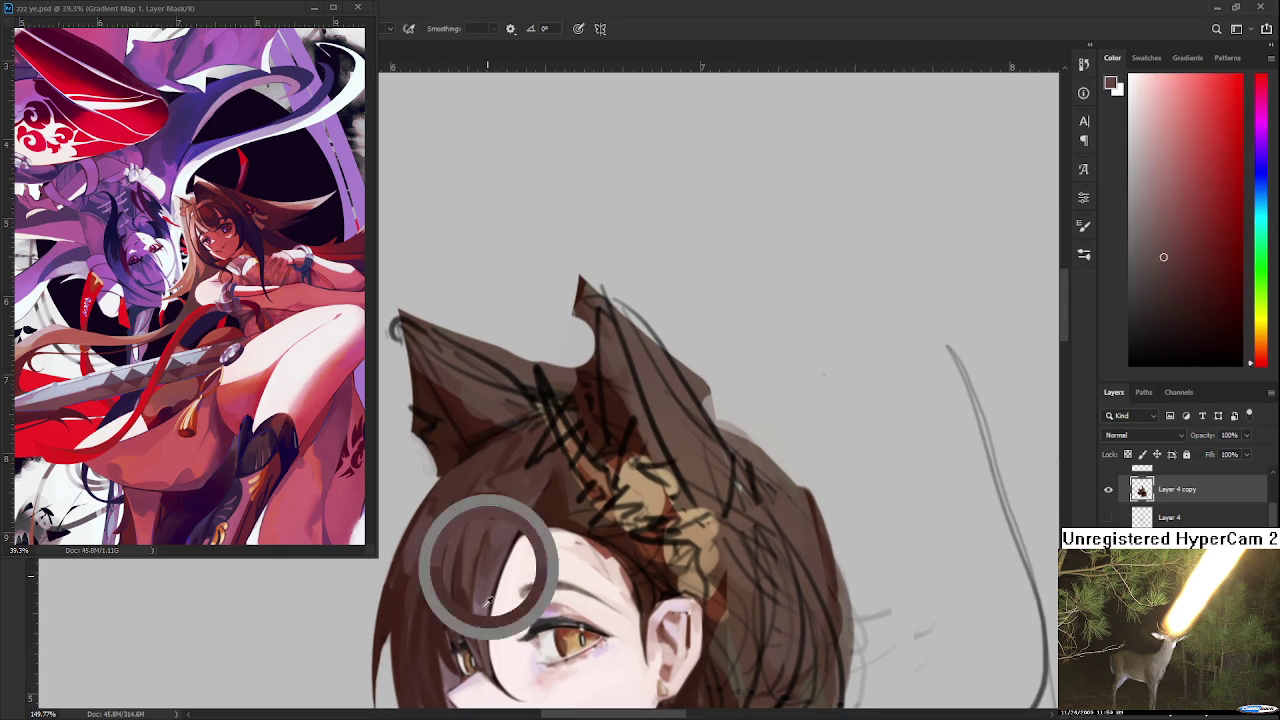
left_click_drag(489, 566, 484, 605)
scroll(500, 530, "down", 1)
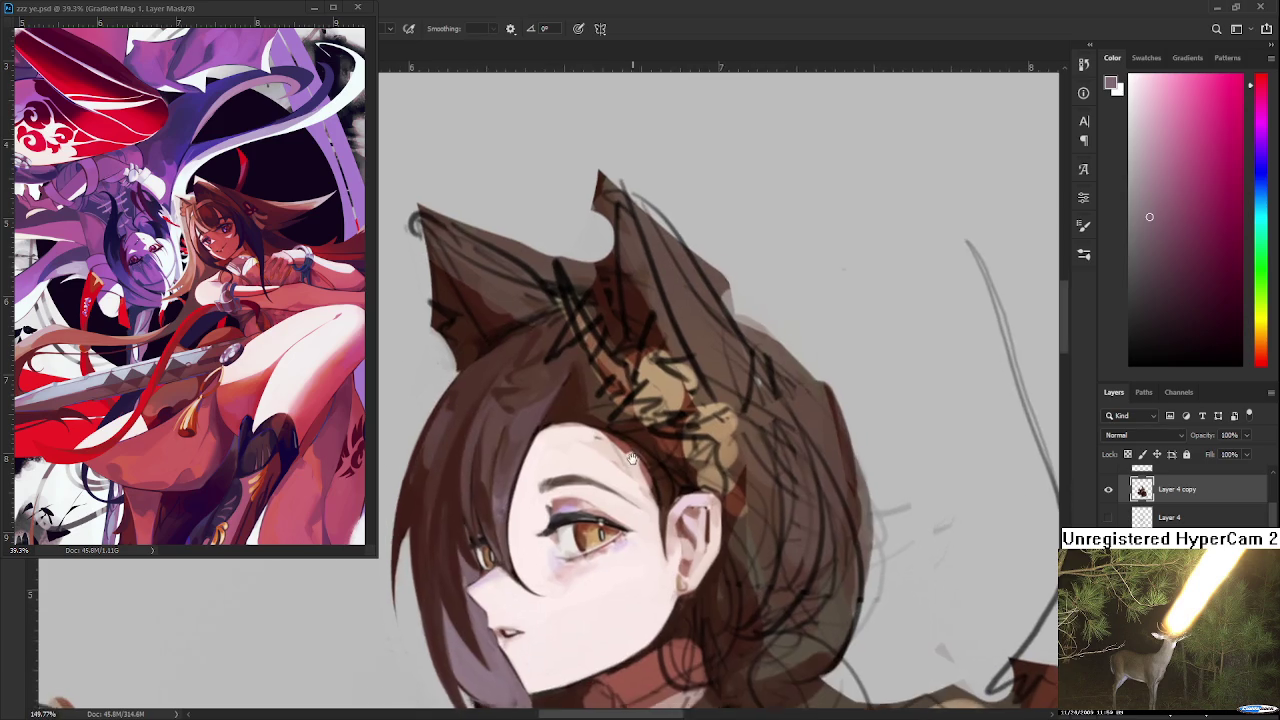
- Turn the head sideways and smooth the face's edge beside the hair with light skin pink
left_click_drag(622, 530, 643, 464)
left_click(594, 464, "alt")
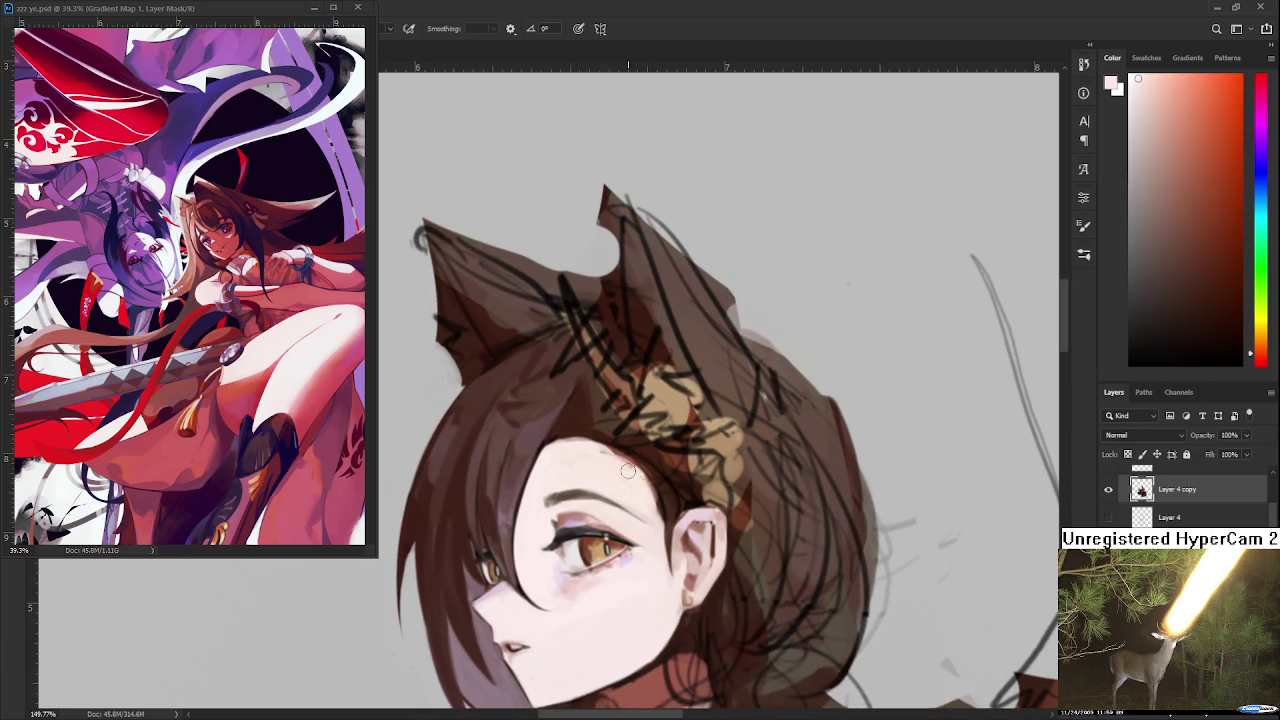
key("r")
mouse_move(622, 472)
left_mouse_down()
mouse_move(585, 501)
mouse_move(638, 448)
left_mouse_up()
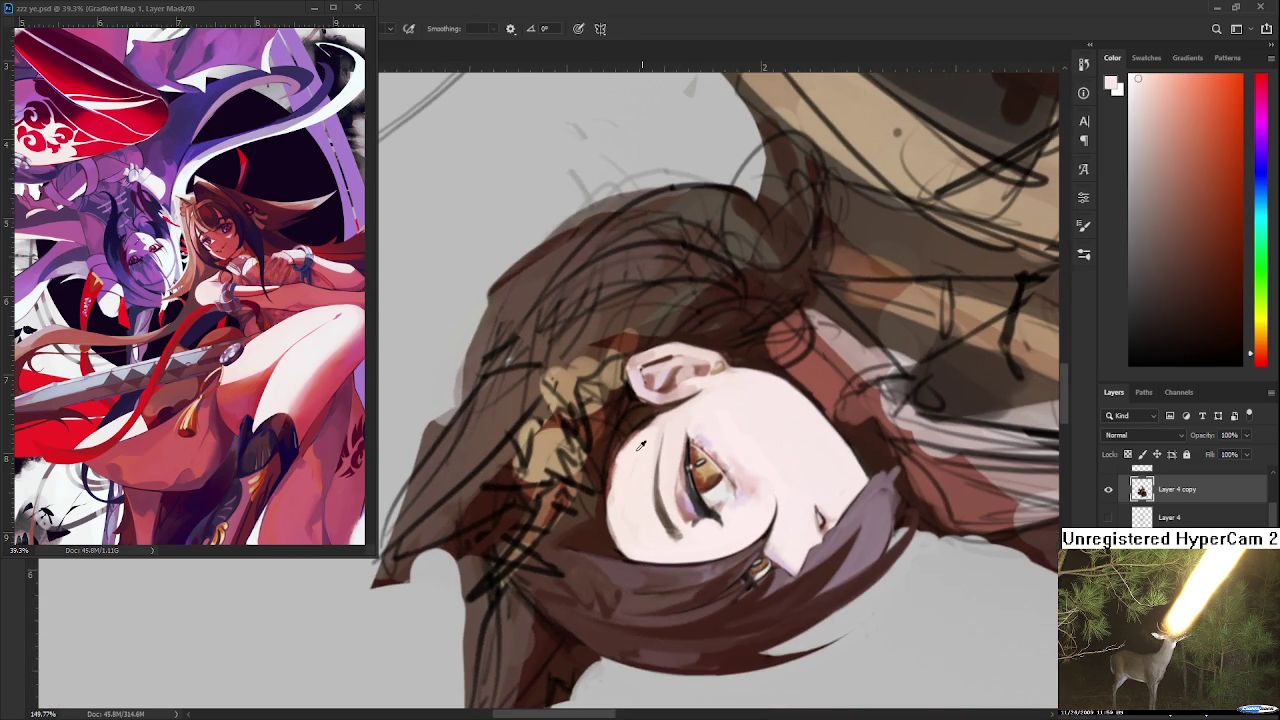
left_click(603, 510, "alt")
left_click(630, 508, "alt")
left_click_drag(614, 488, 635, 528)
- Turn the view upright and sample a slightly darker reddish hair brown
left_click(605, 514, "alt")
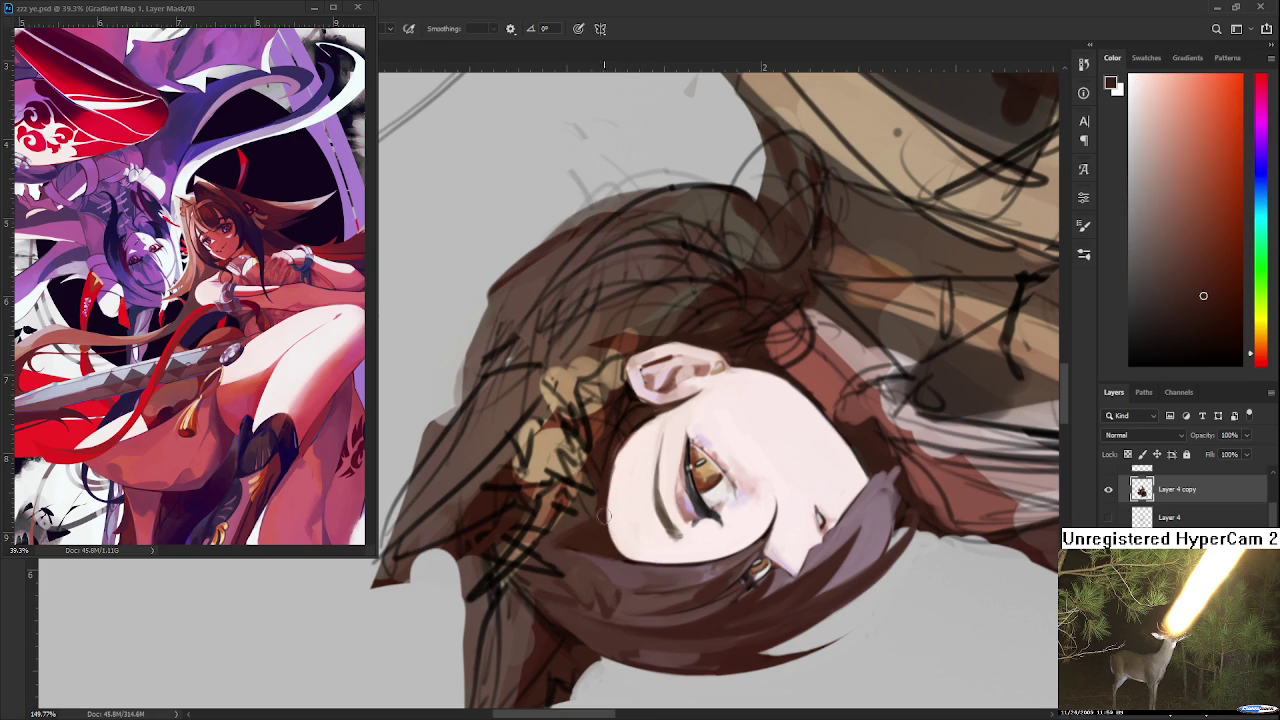
mouse_move(668, 508)
left_mouse_down()
mouse_move(535, 527)
mouse_move(535, 448)
mouse_move(535, 527)
mouse_move(606, 535)
mouse_move(534, 486)
left_mouse_up()
left_click(500, 477, "alt")
left_click(526, 466, "alt")
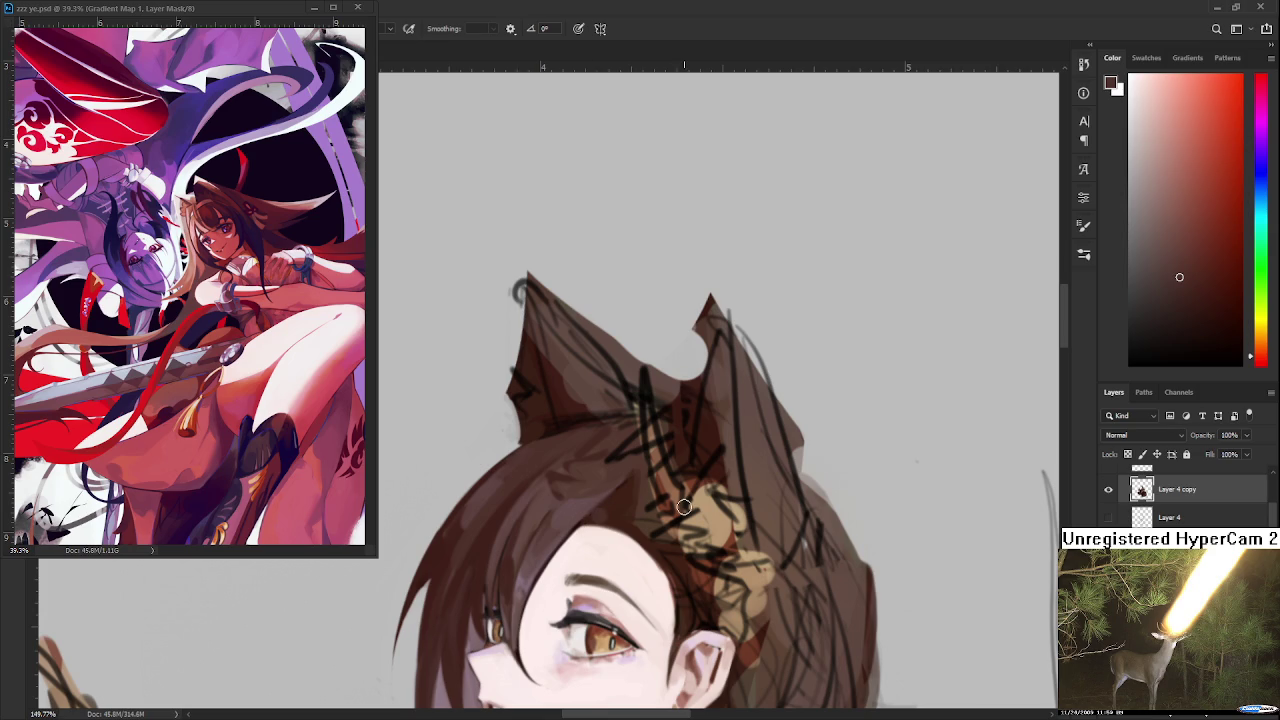
- Zoom and pan to the cat ears, then sample a darker muted red-brown from the hair
scroll(679, 507, "down", 3)
scroll(627, 513, "up", 3)
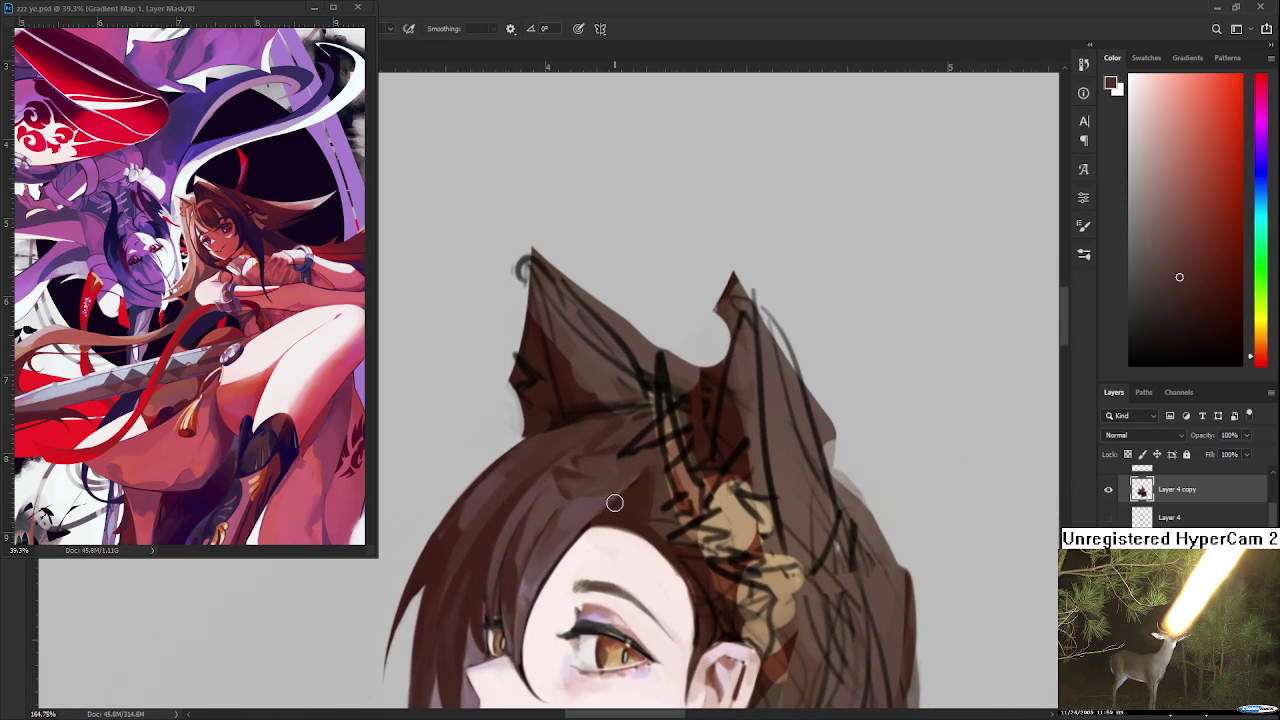
left_click_drag(611, 501, 609, 433)
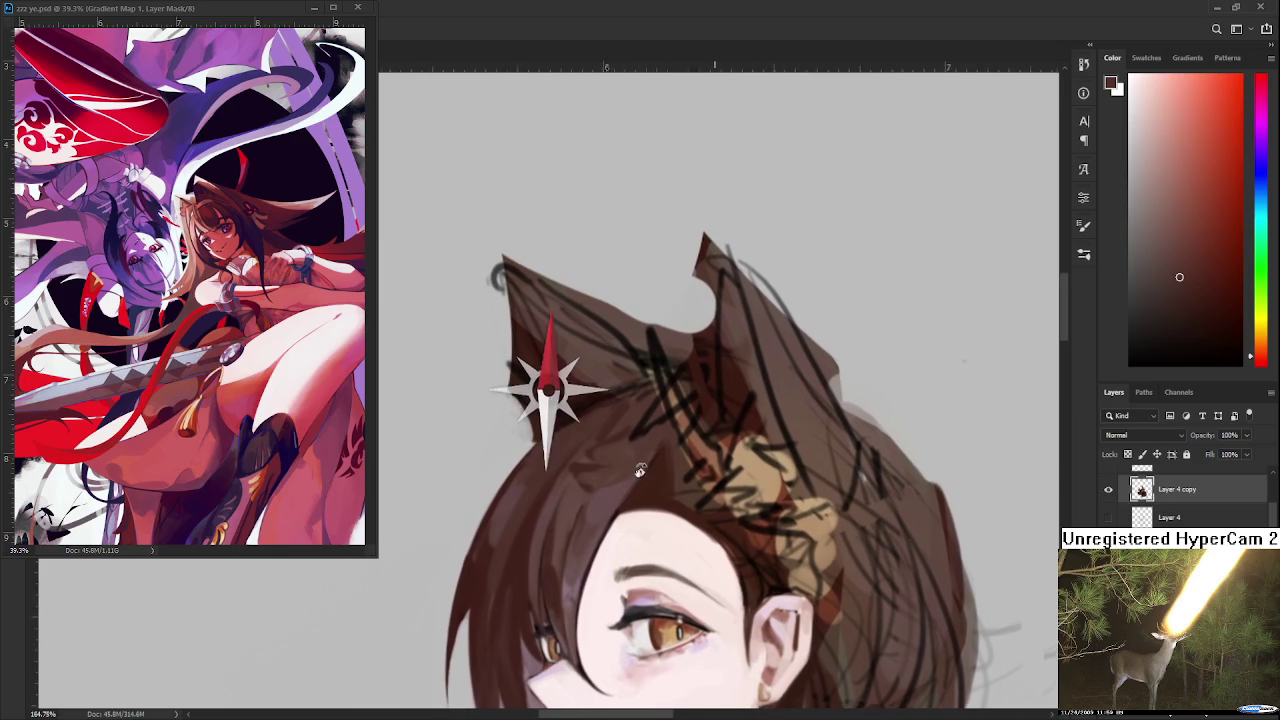
left_click(594, 466, "alt")
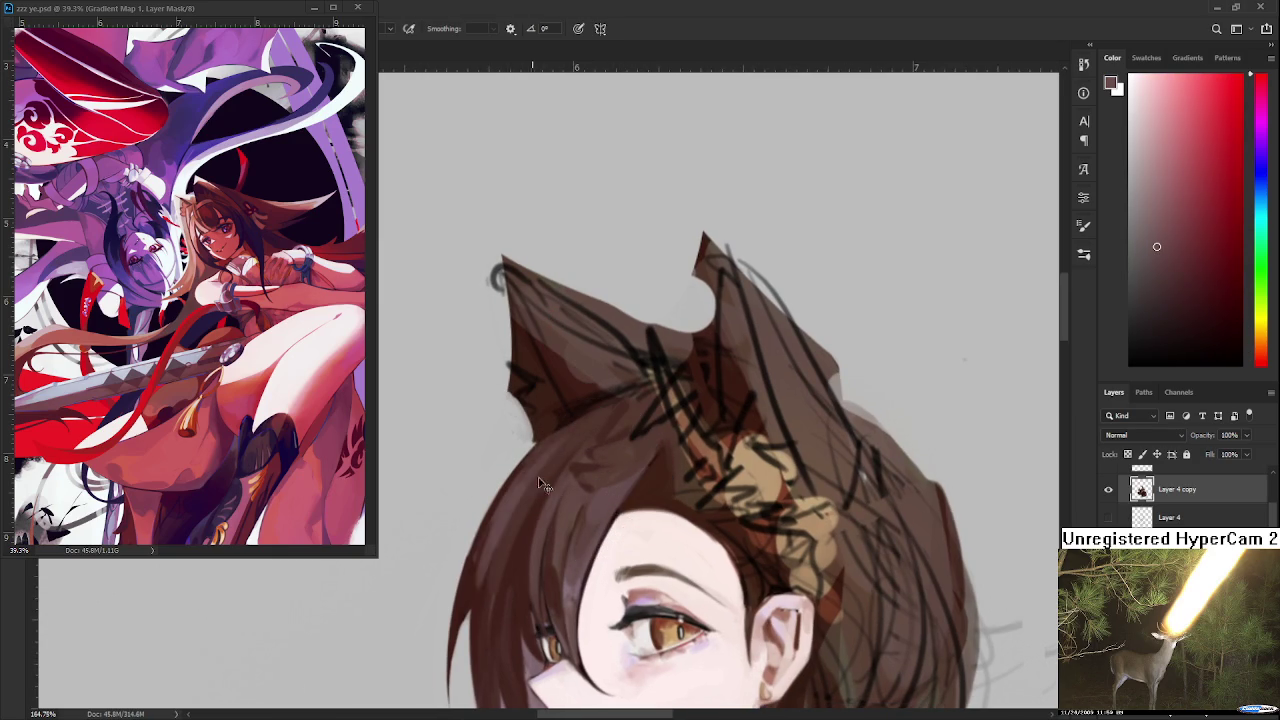
left_click(474, 555, "alt")
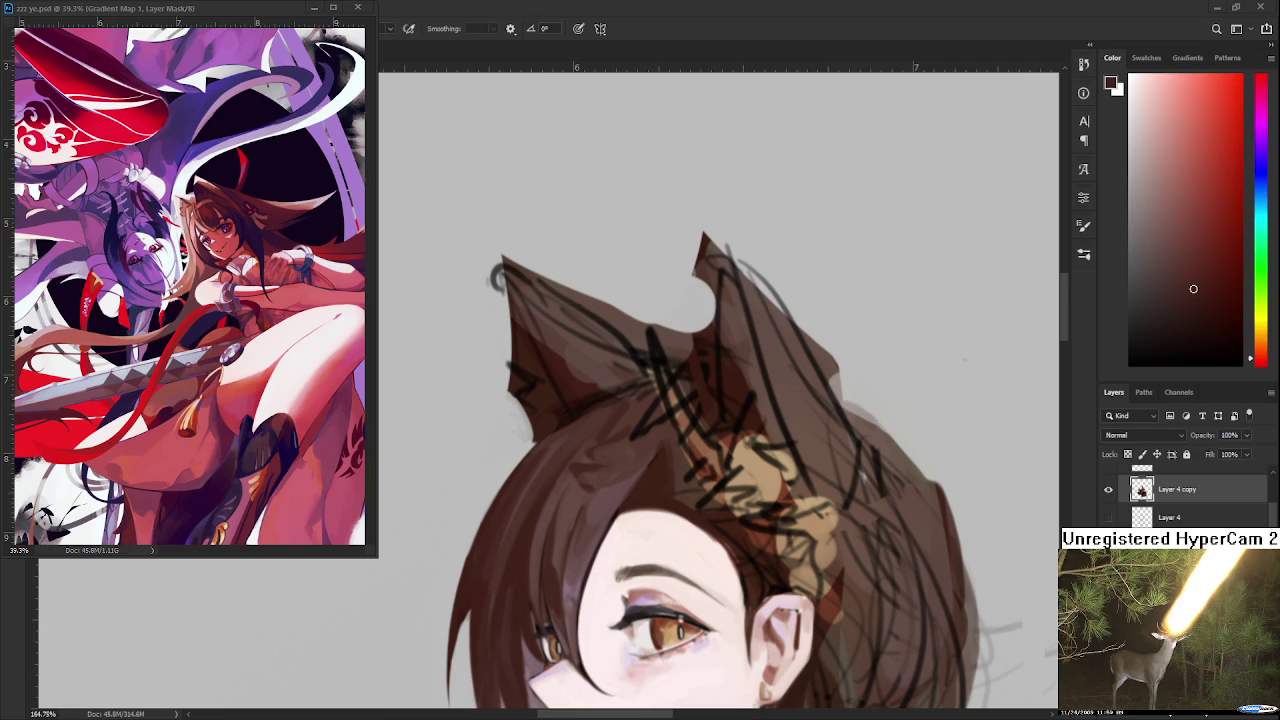
- Sample browns from the girl's hair, panning over the ears, and settle on dark brown
left_click(628, 478, "alt")
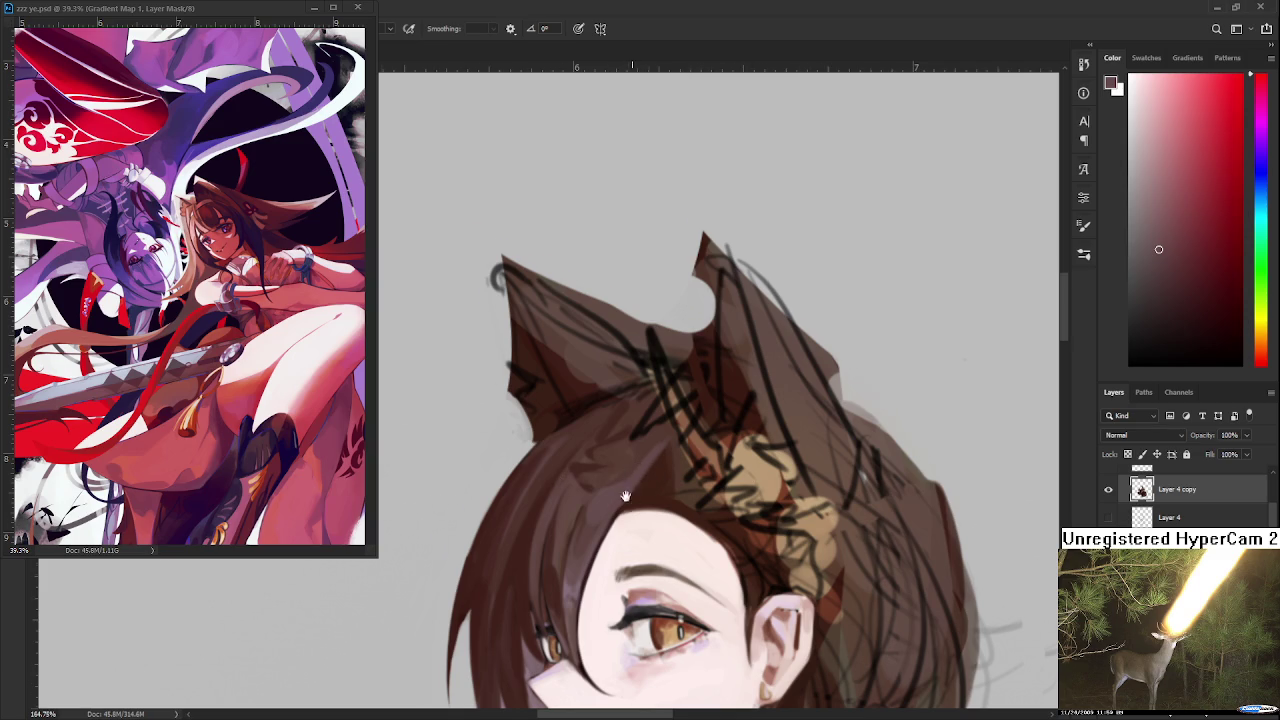
left_click_drag(625, 496, 592, 447)
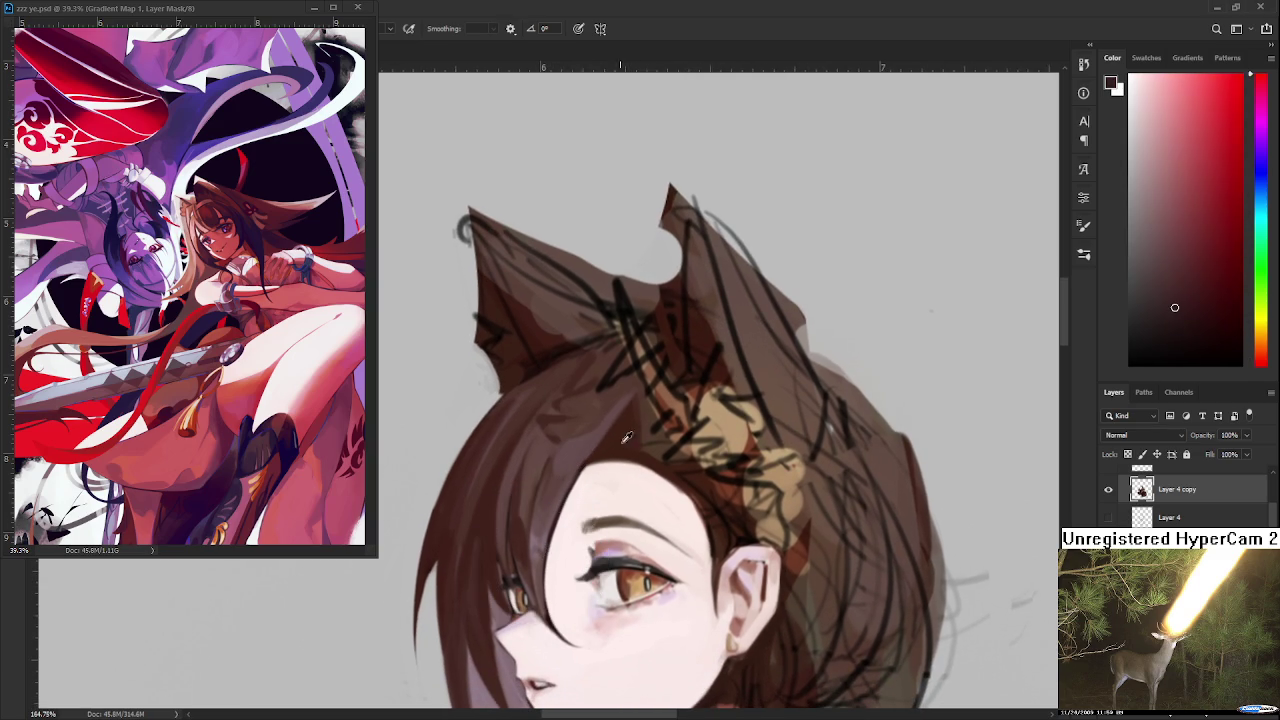
left_click(677, 397, "alt")
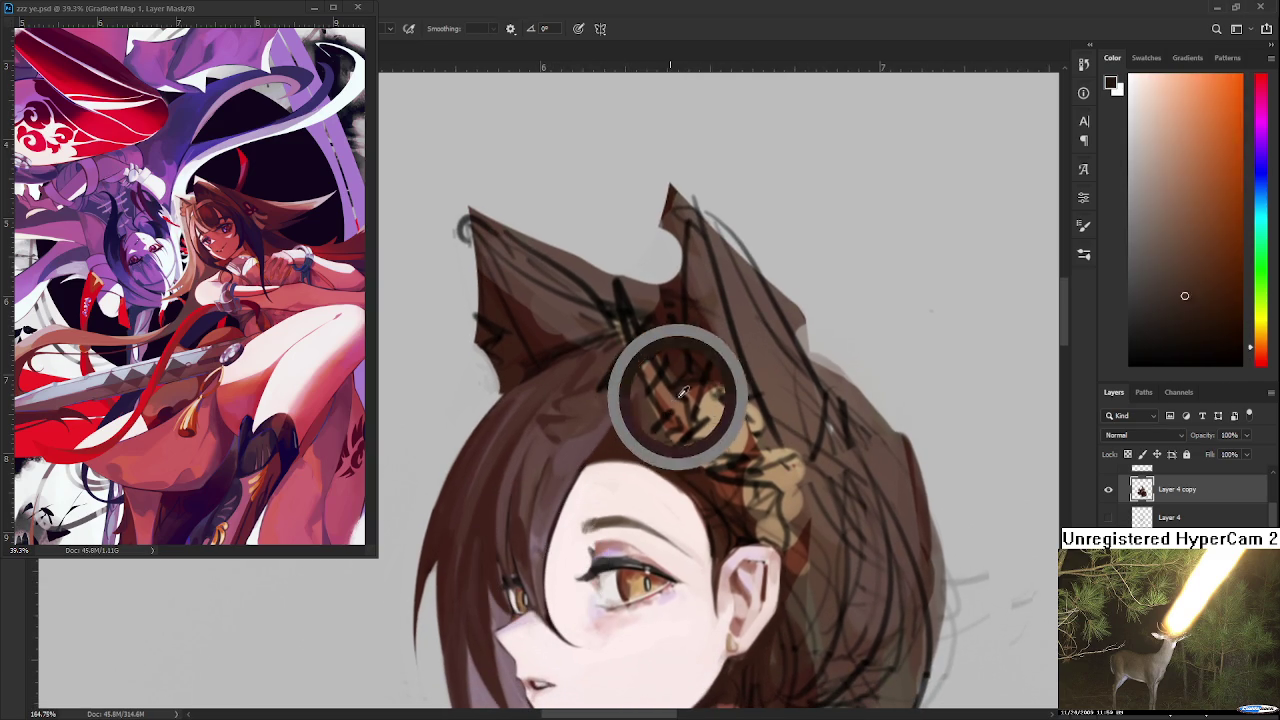
left_click_drag(630, 446, 602, 442)
left_click(605, 441, "alt")
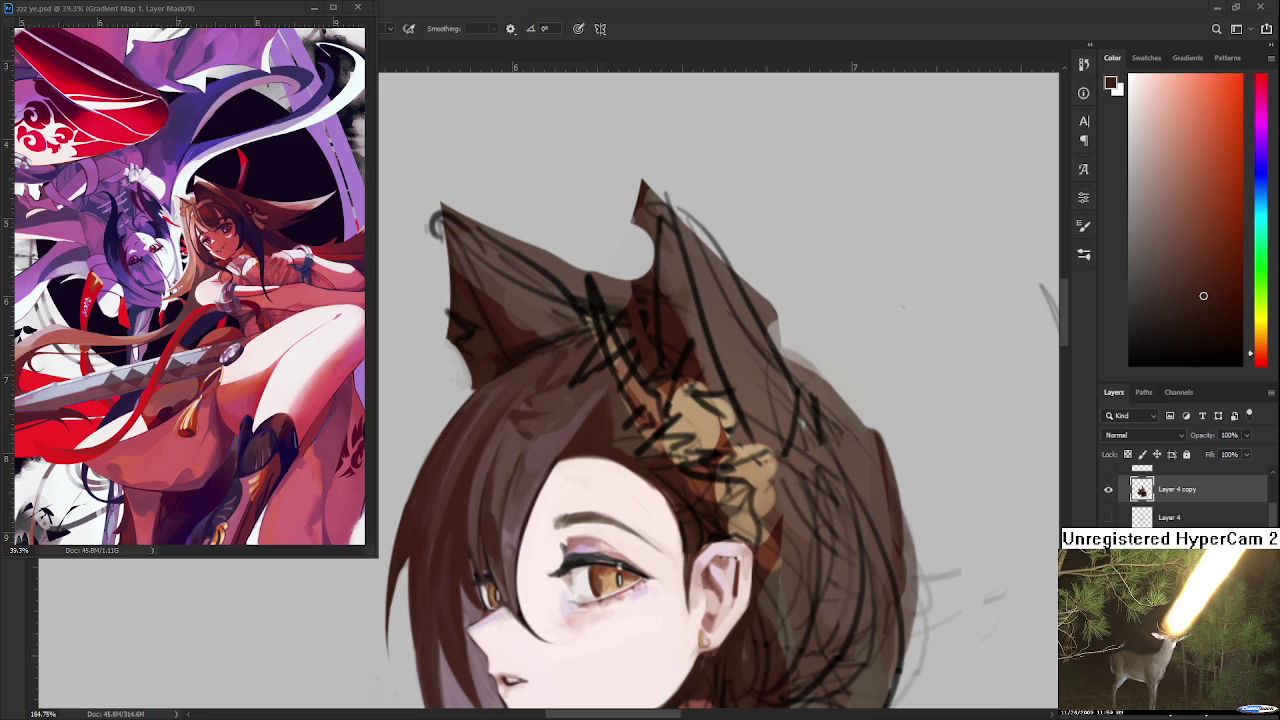
left_click(1228, 319)
mouse_move(616, 482)
left_mouse_down()
mouse_move(537, 520)
mouse_move(525, 440)
mouse_move(524, 485)
mouse_move(596, 484)
left_mouse_up()
left_click(512, 456, "alt")
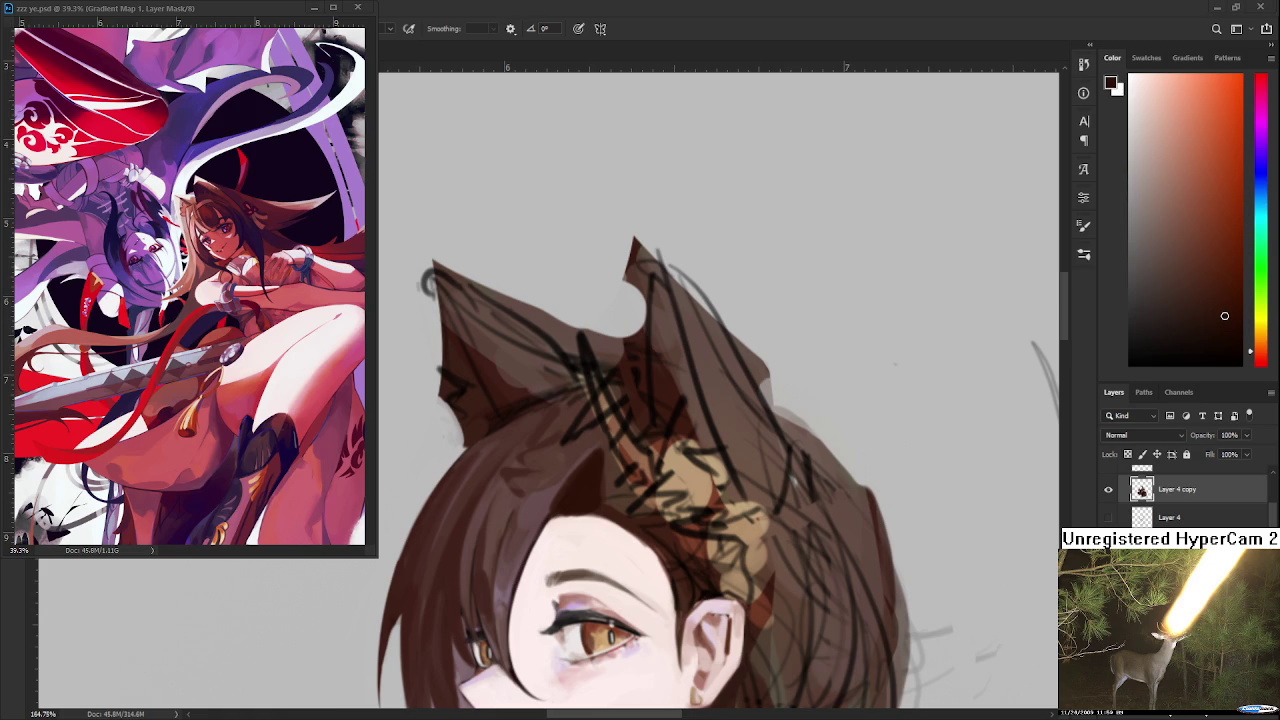
- Lower the view onto the ears and repaint the left ear with a smooth sampled brown
scroll(798, 408, "down", 2)
scroll(798, 408, "down", 2)
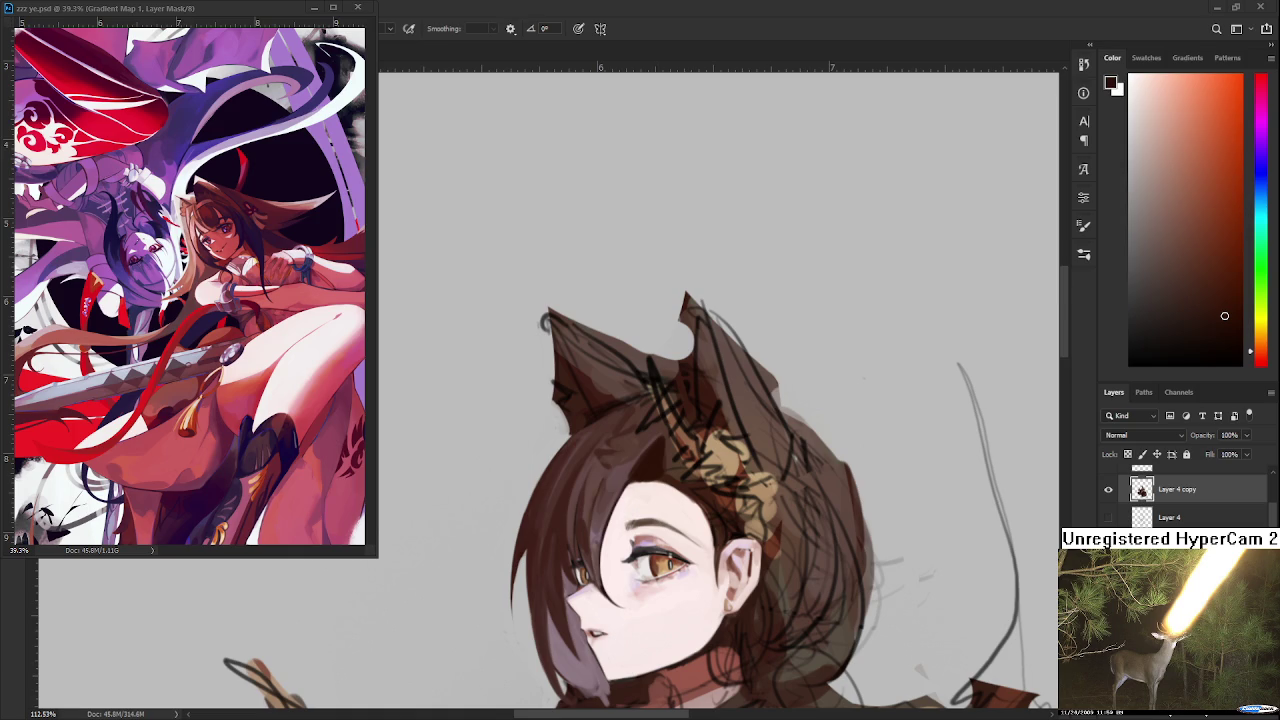
scroll(723, 305, "up", 3)
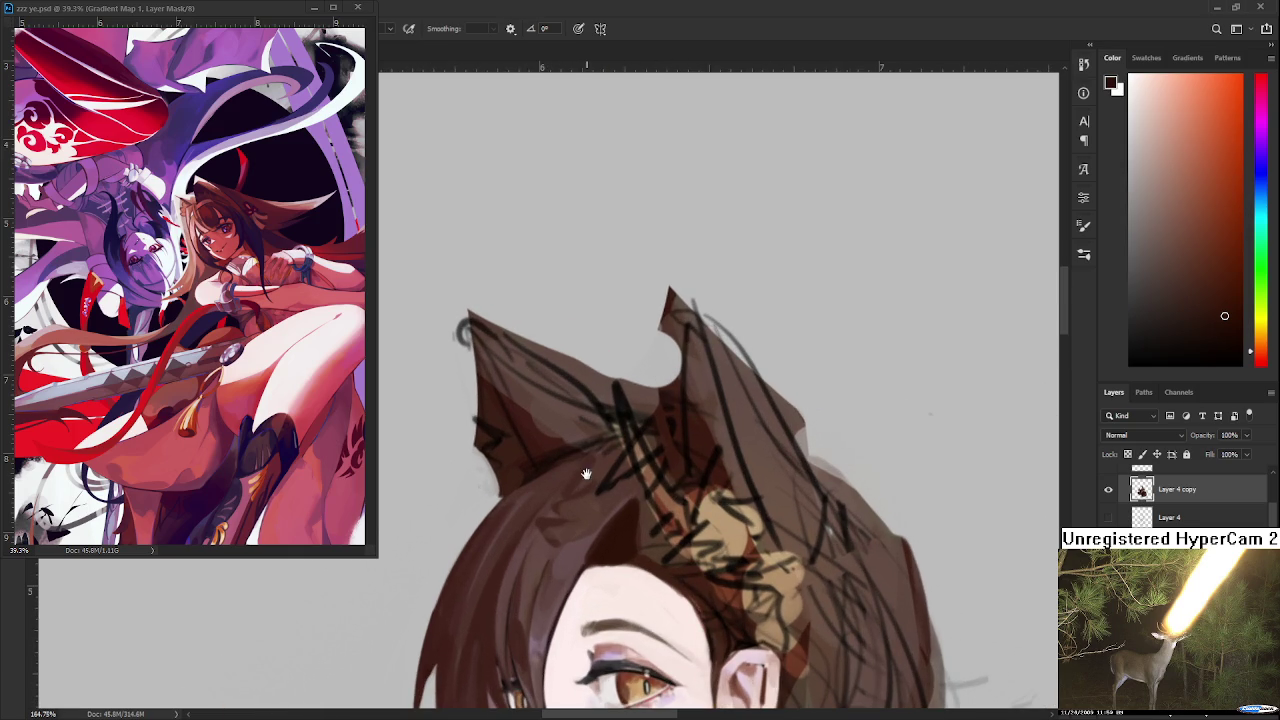
left_click_drag(585, 466, 594, 508)
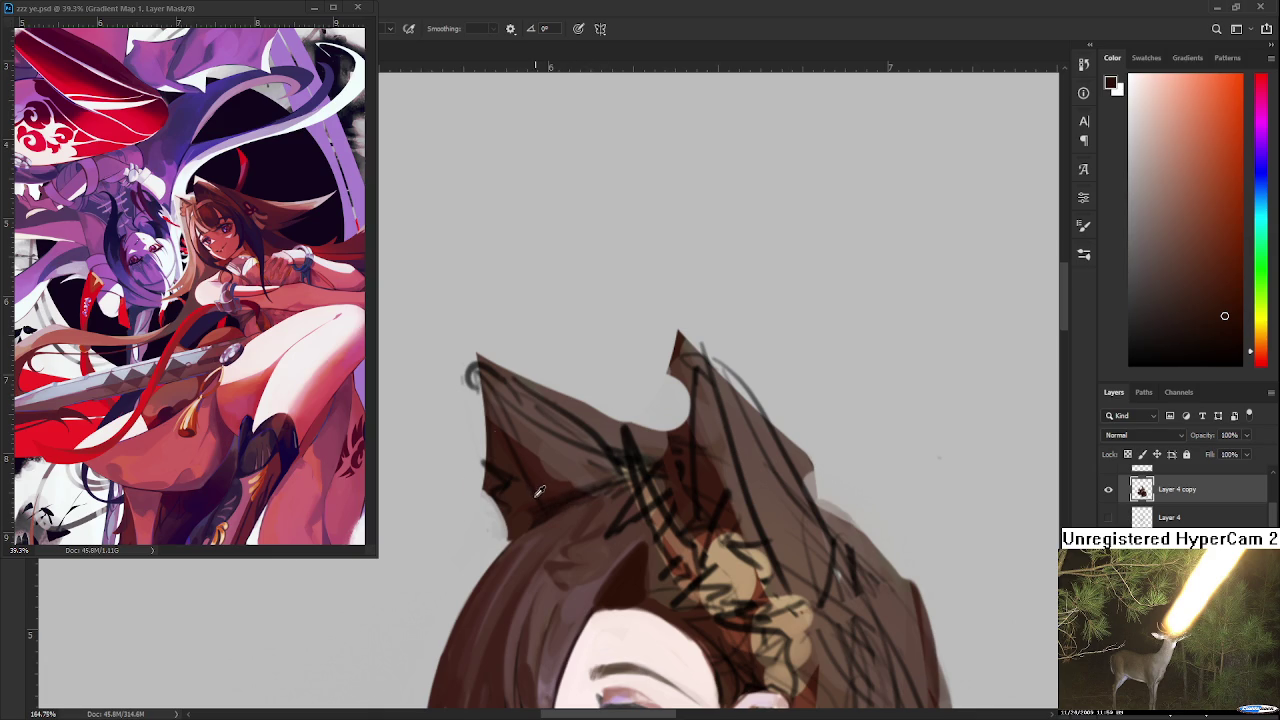
left_click(529, 457, "alt")
left_click(525, 430, "alt")
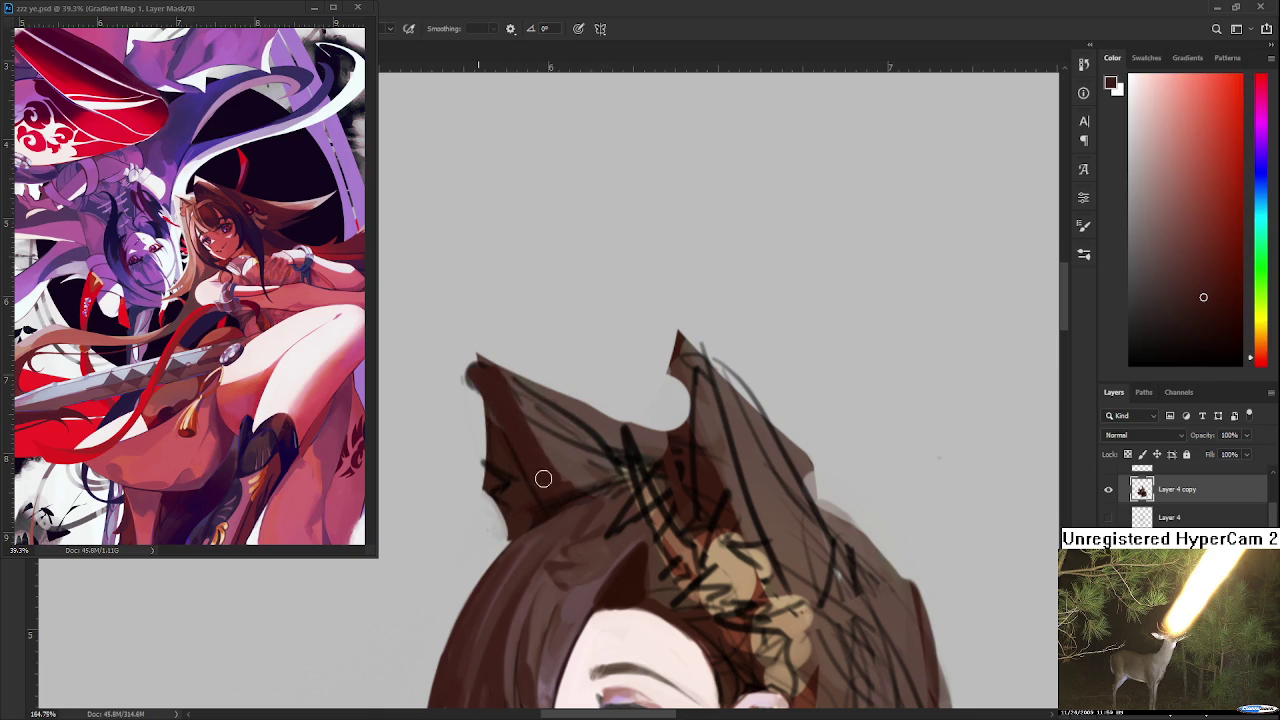
mouse_move(527, 436)
left_mouse_down()
mouse_move(494, 394)
mouse_move(580, 471)
mouse_move(486, 371)
mouse_move(569, 453)
left_mouse_up()
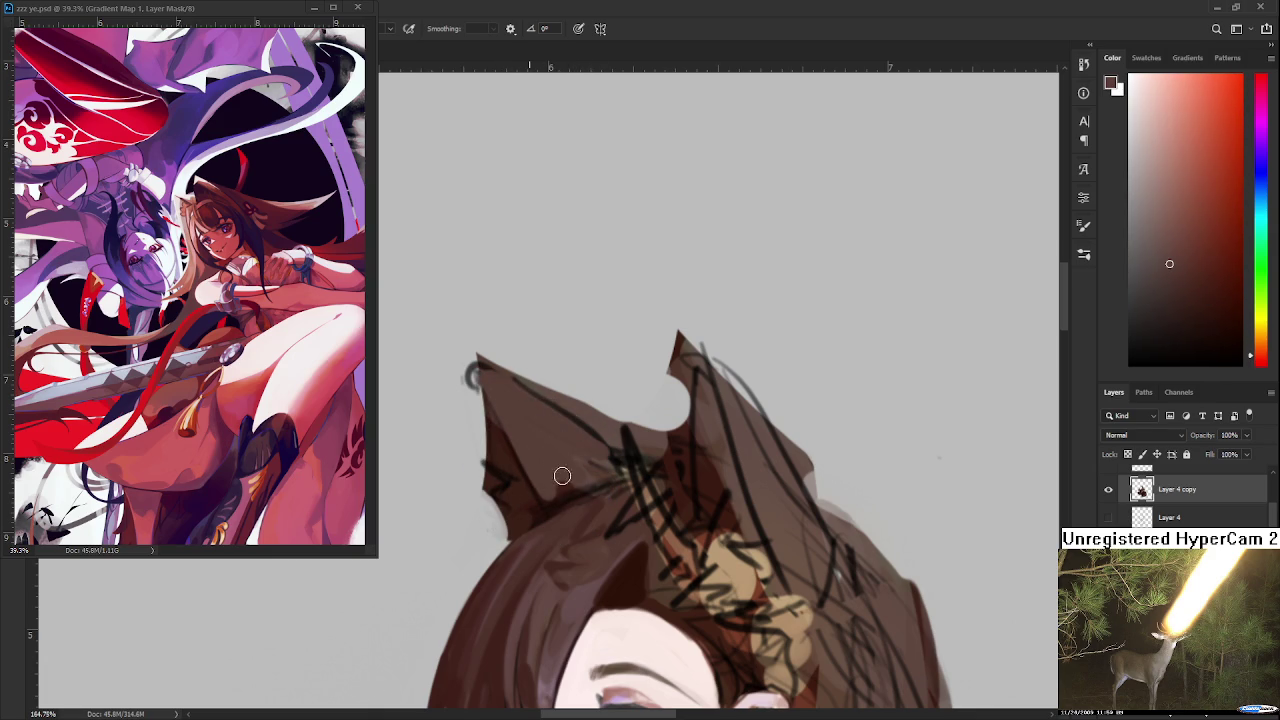
- Cover the grey ring at the ear tip, darken the outer edge, and erase stray edges
left_click_drag(506, 409, 484, 364)
key("e")
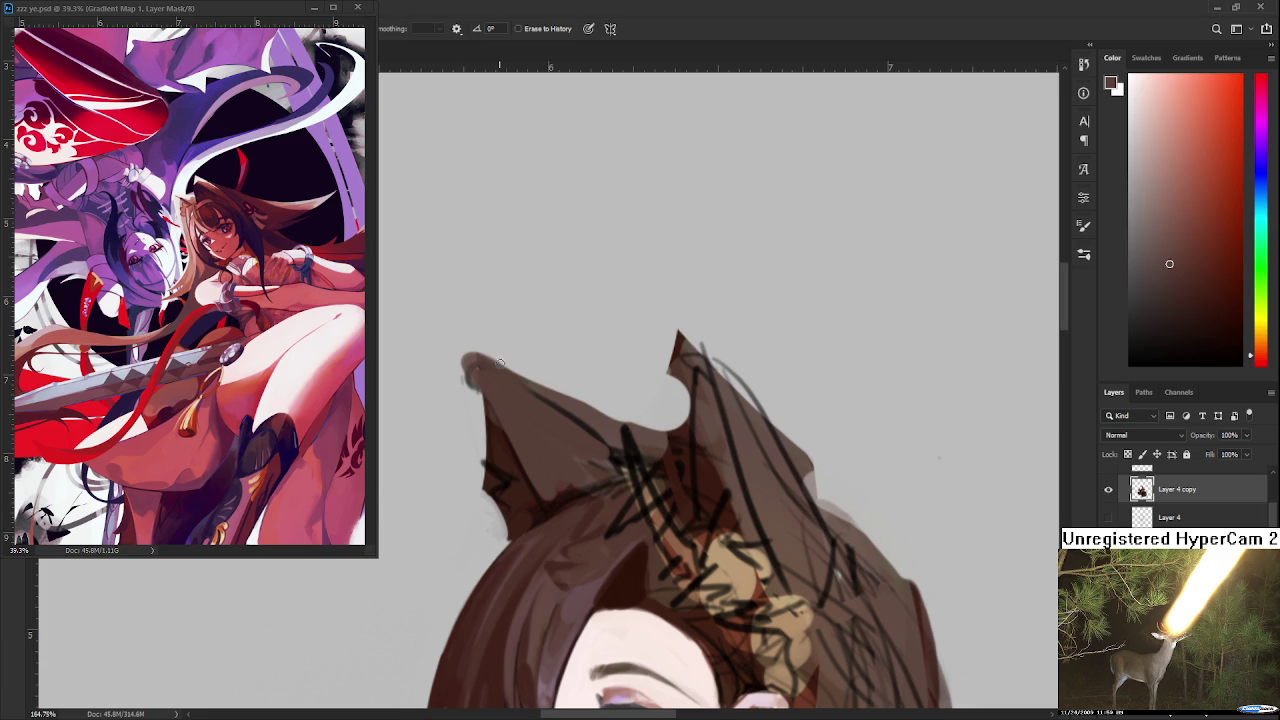
key("b")
left_click(500, 423, "alt")
mouse_move(490, 445)
left_mouse_down()
mouse_move(471, 372)
mouse_move(490, 425)
left_mouse_up()
key("e")
mouse_move(465, 377)
left_mouse_down()
mouse_move(472, 420)
mouse_move(466, 374)
left_mouse_up()
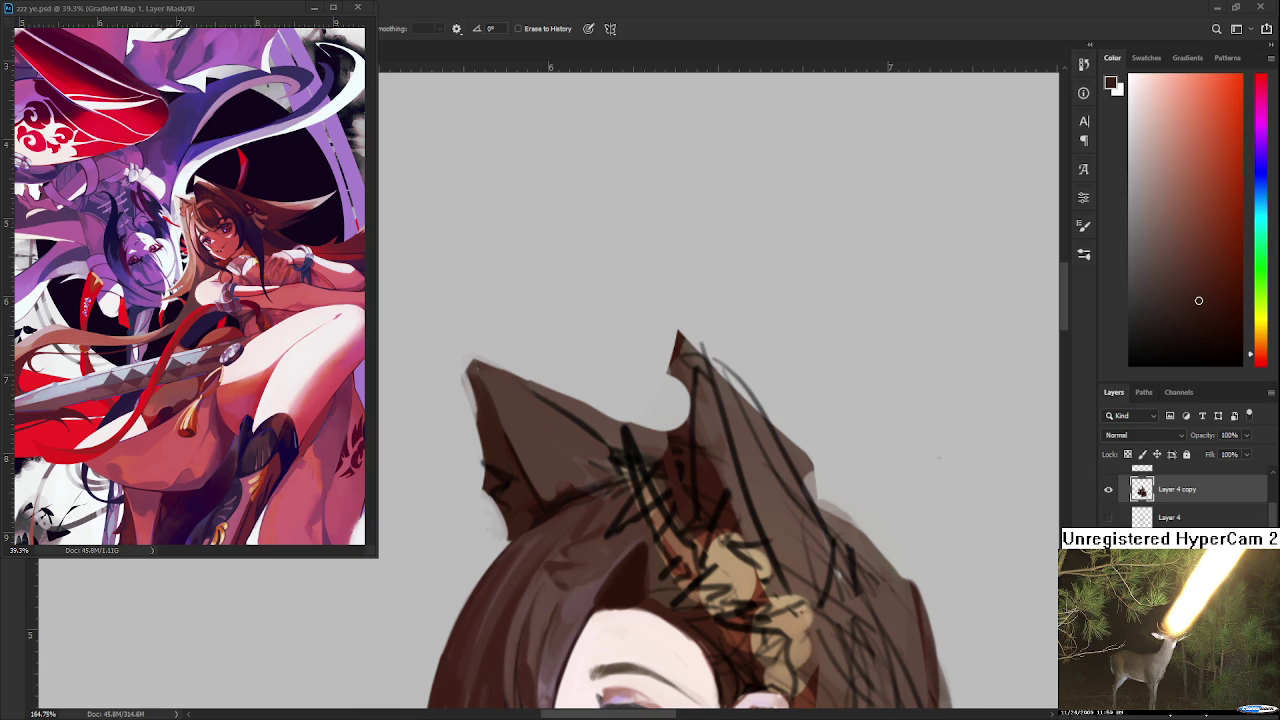
- Zoom out to about 32.6% to see the whole figure and tilt the canvas slightly
scroll(580, 388, "down", 2)
scroll(580, 388, "down", 3)
scroll(580, 388, "down", 2)
scroll(617, 362, "down", 2)
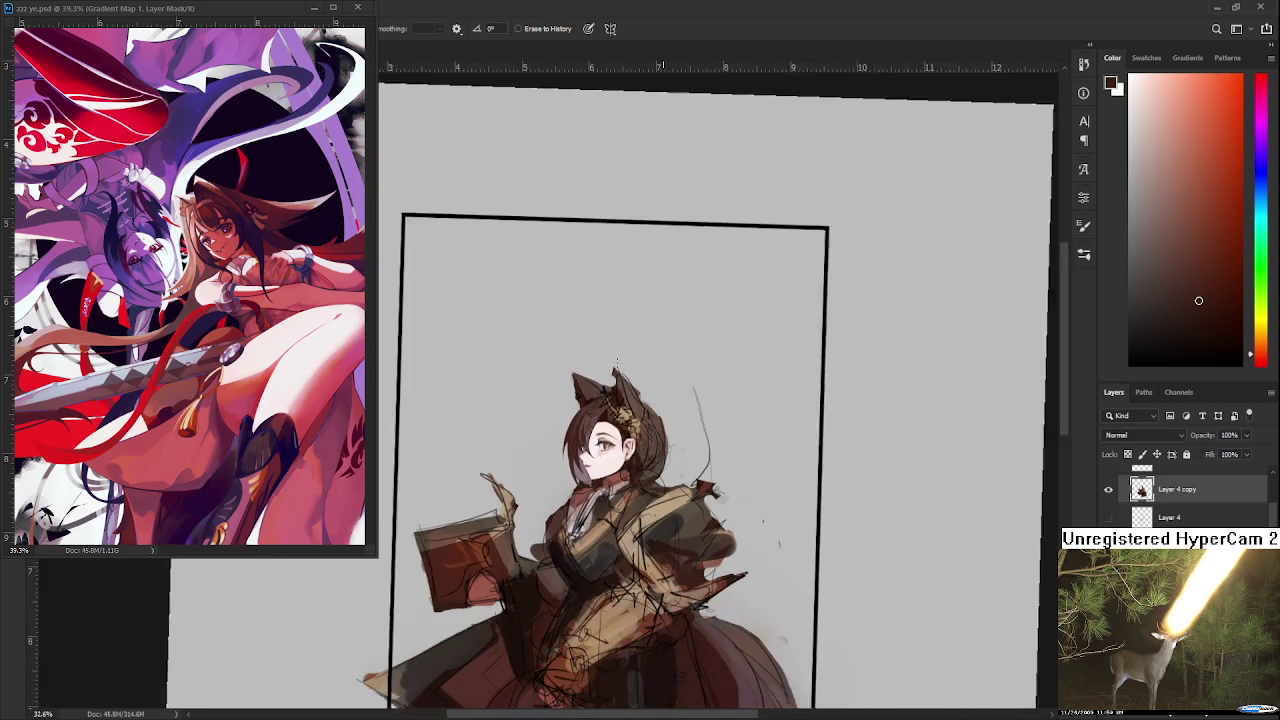
scroll(600, 400, "down", 1)
scroll(552, 462, "up", 1)
left_click_drag(552, 462, 559, 528)
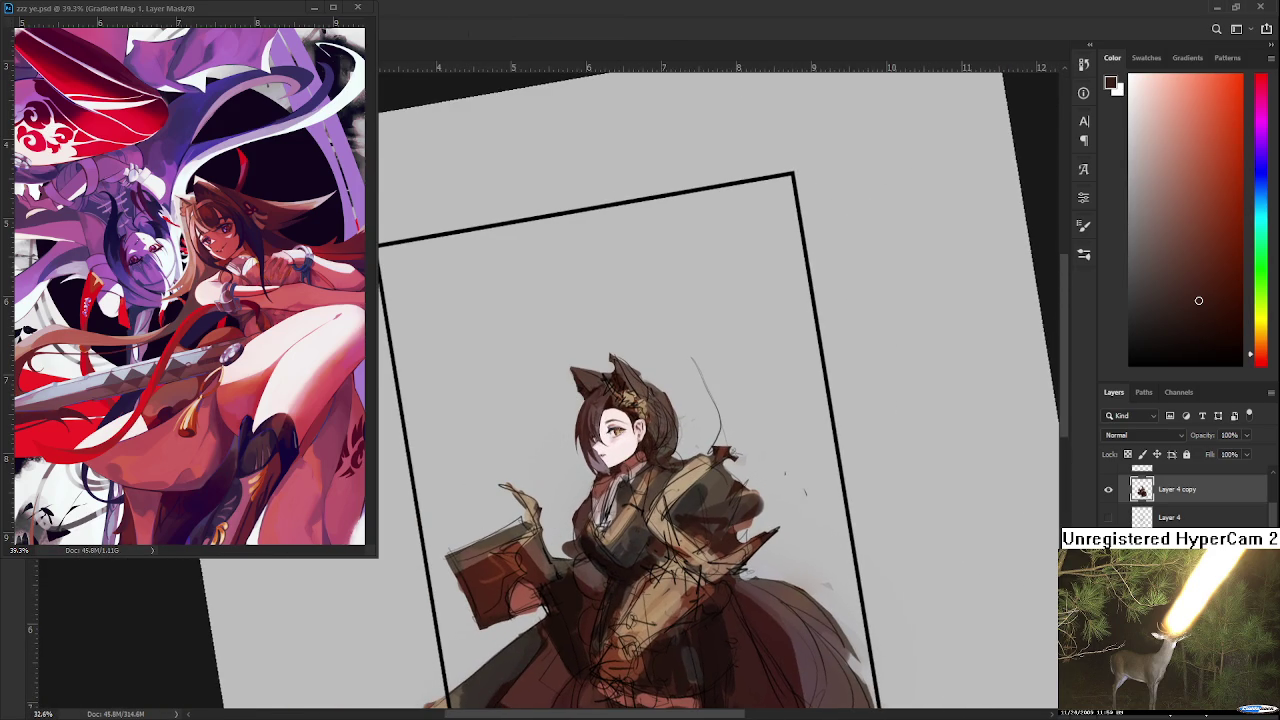